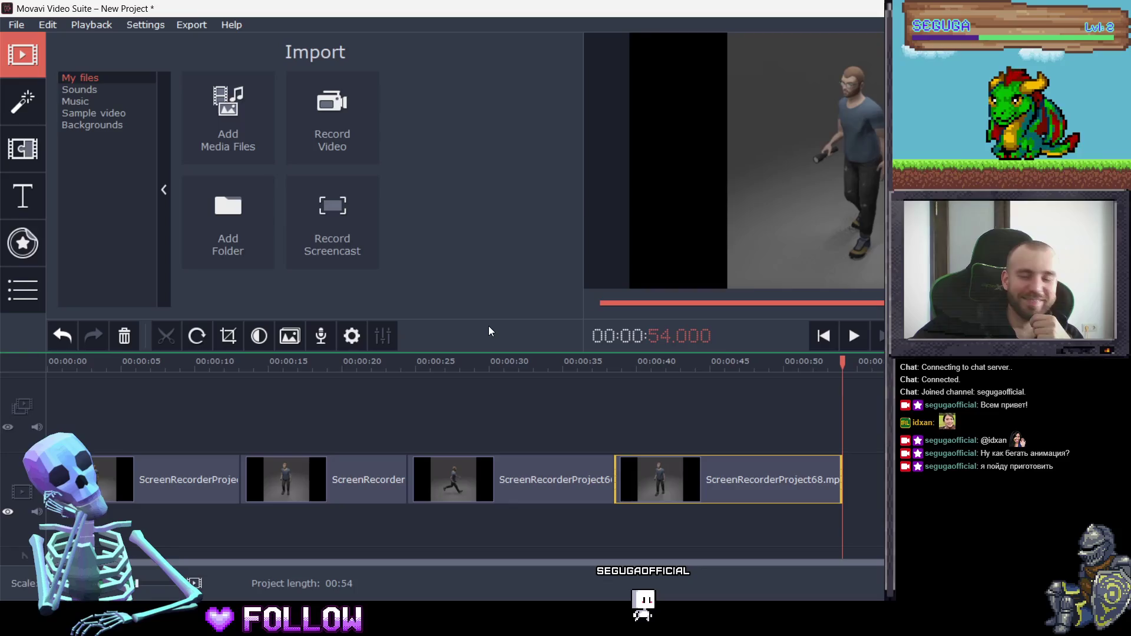
Rewind to about 00:13 and preview the Lens, Matrix, Circle out, Fade to black, Ken Burns and Ripple transitions
drag(708, 366, 250, 366)
click(37, 150)
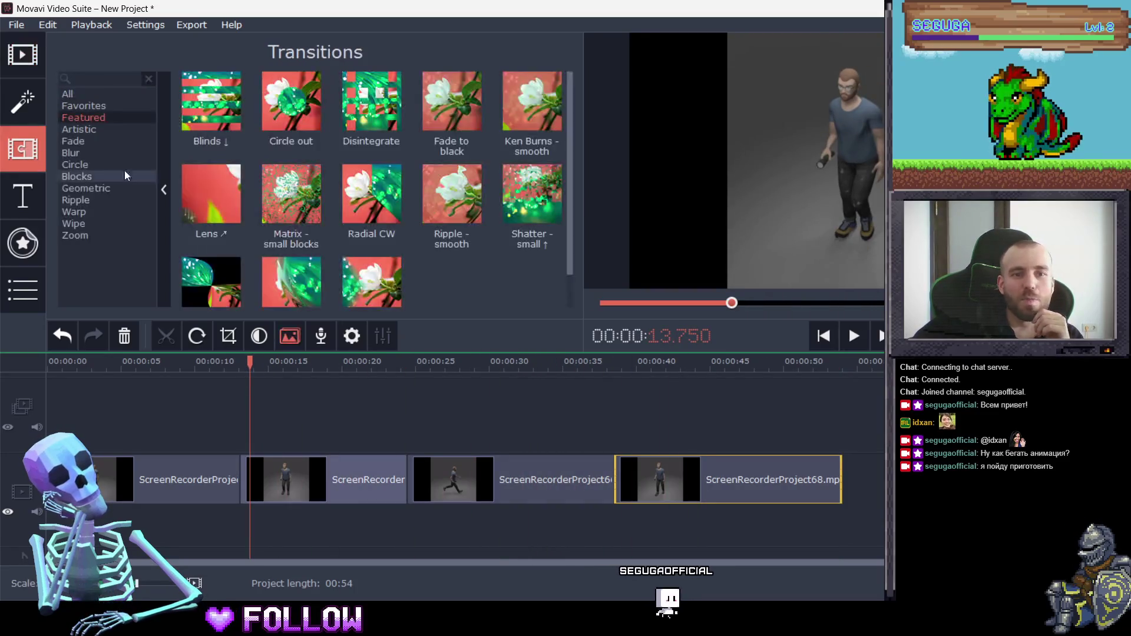
click(217, 182)
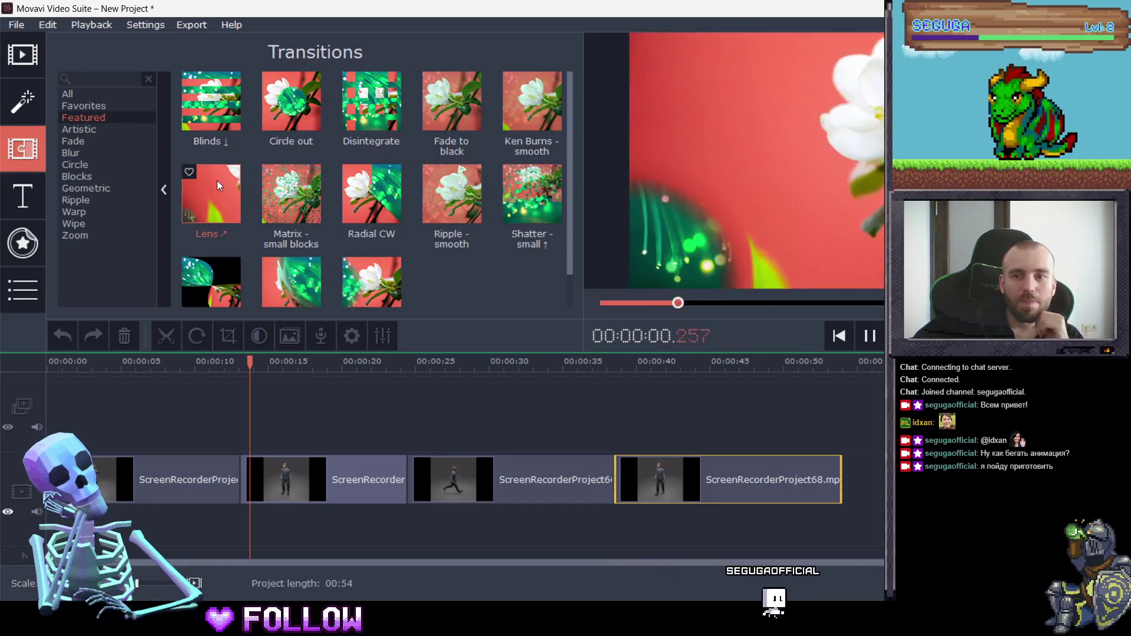
click(280, 197)
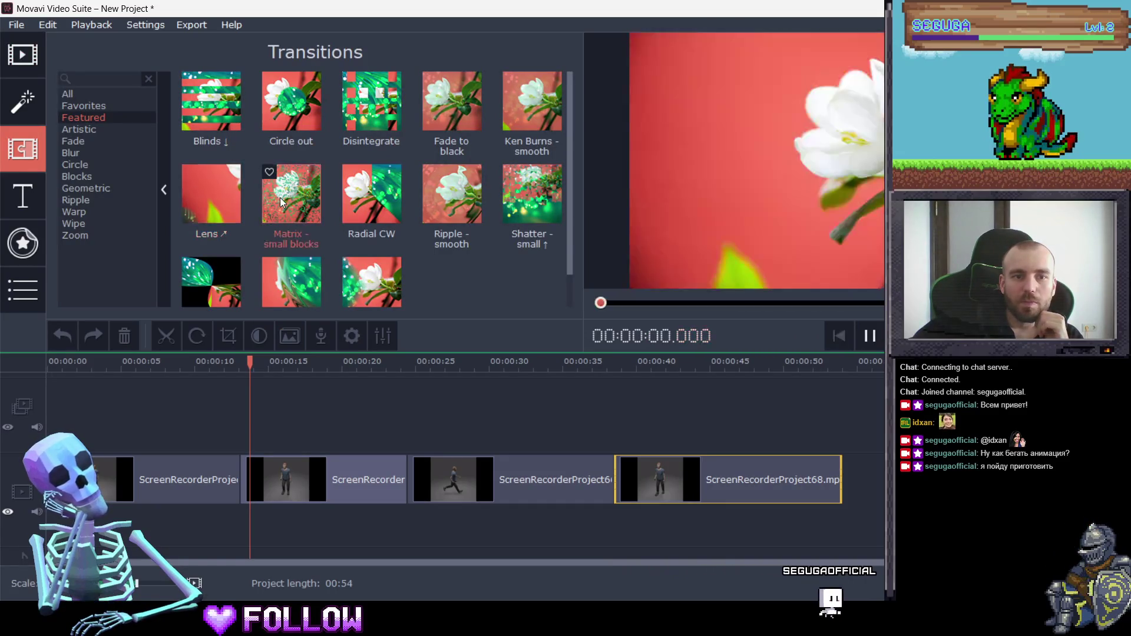
click(298, 96)
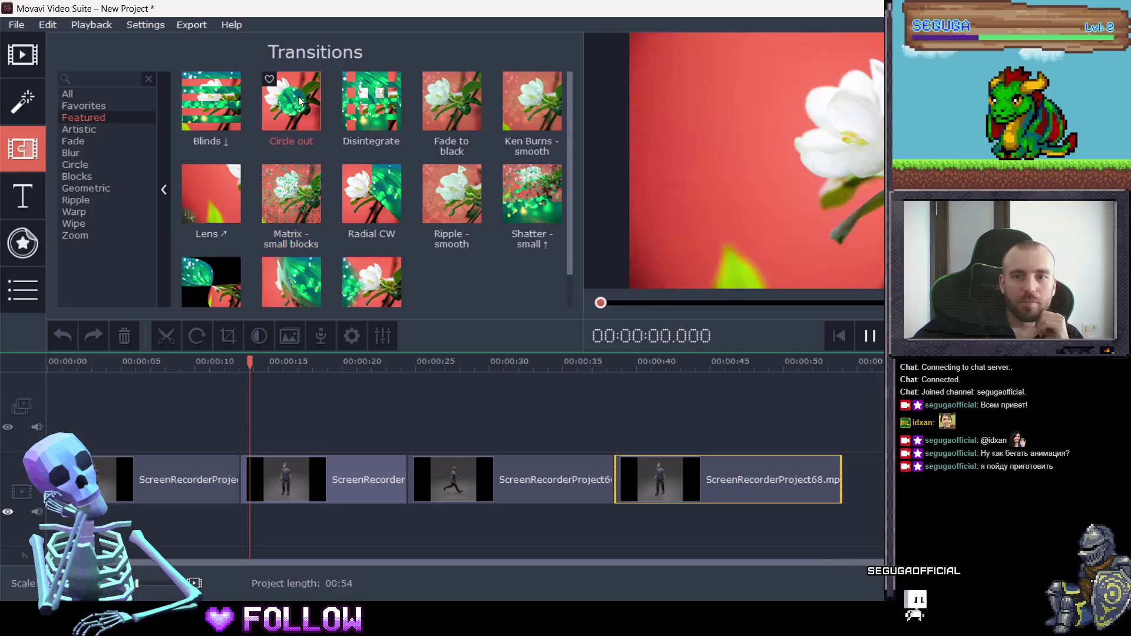
click(447, 117)
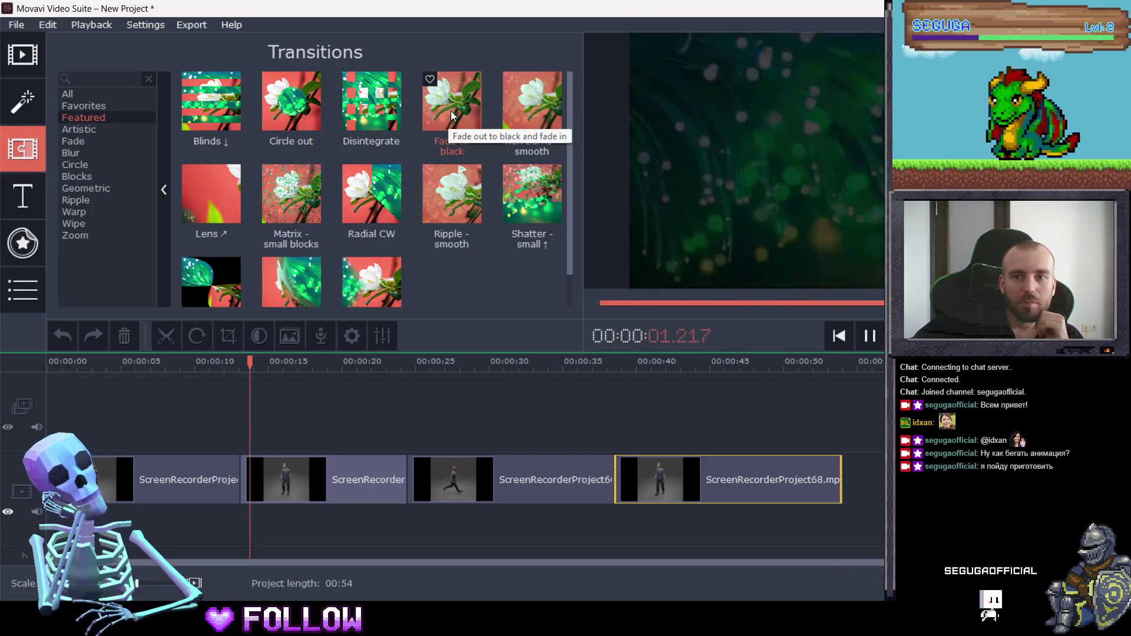
click(516, 105)
click(447, 197)
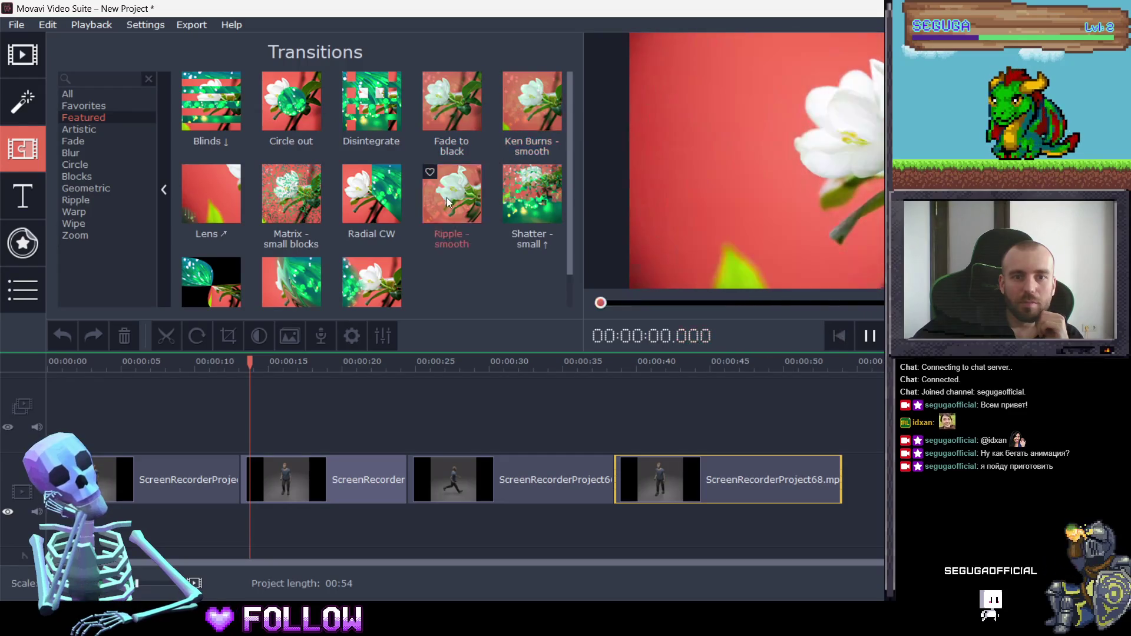
Browse the Favorites and Artistic transitions, then pick Matrix - small blocks from Featured
click(89, 106)
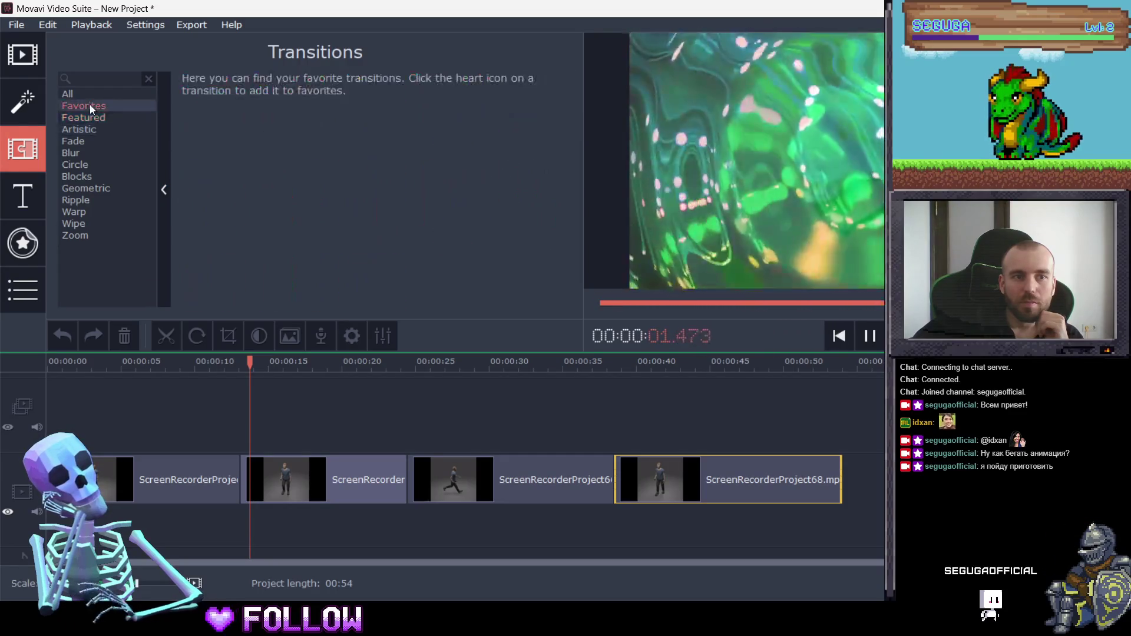
click(98, 127)
click(98, 117)
click(312, 199)
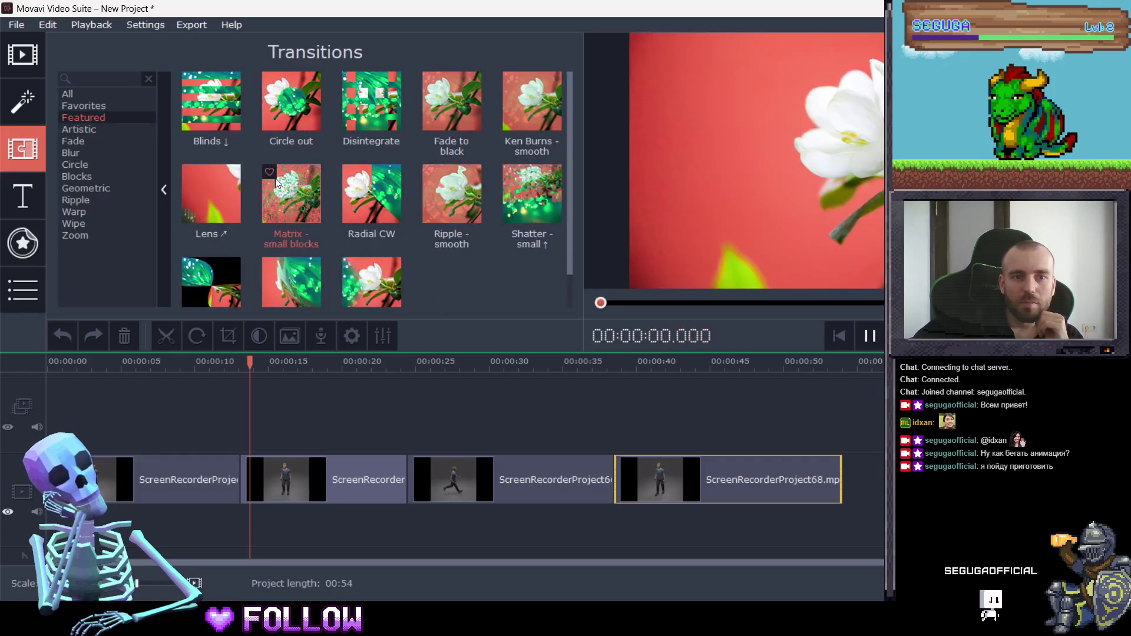
Place a Matrix - small blocks transition between the first two clips and play it from 00:11
mouse_move(312, 199)
mouse_down()
mouse_move(299, 373)
mouse_move(239, 457)
mouse_up()
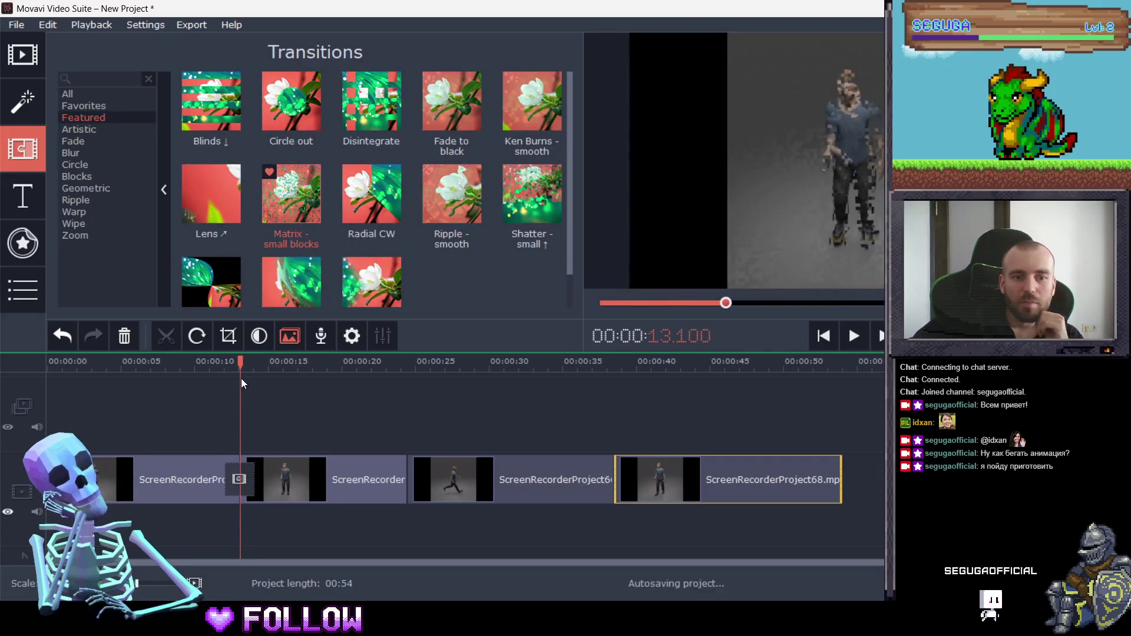
click(217, 362)
click(846, 337)
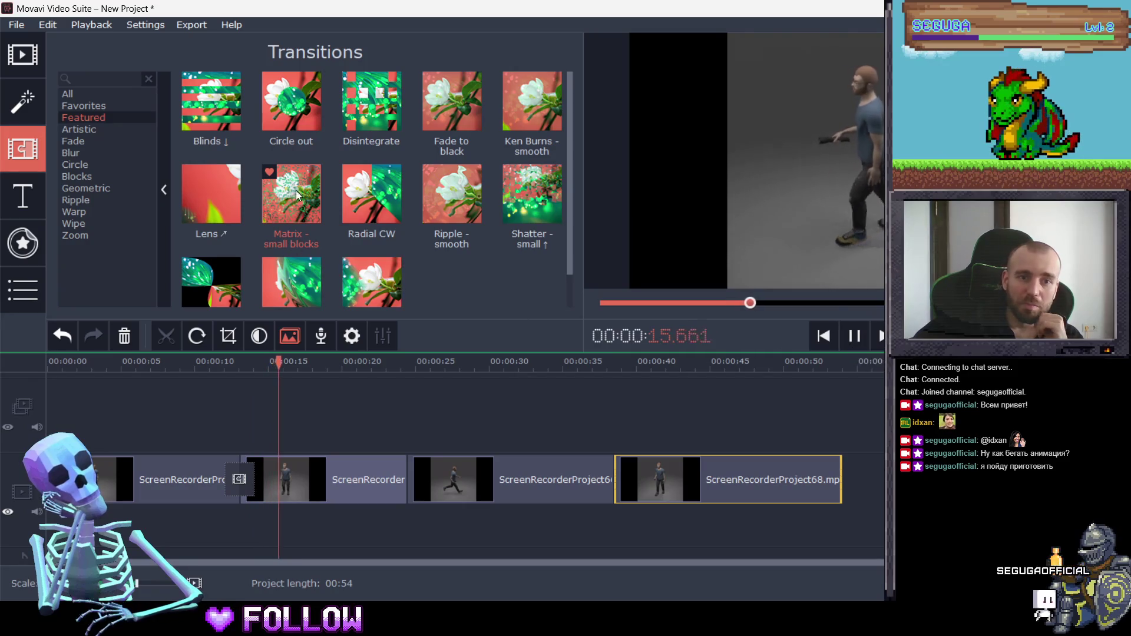
Add Matrix transitions at the remaining clip boundaries and review playback around 00:22–00:30
mouse_move(297, 194)
mouse_down()
mouse_move(406, 479)
mouse_move(479, 345)
mouse_move(613, 478)
mouse_up()
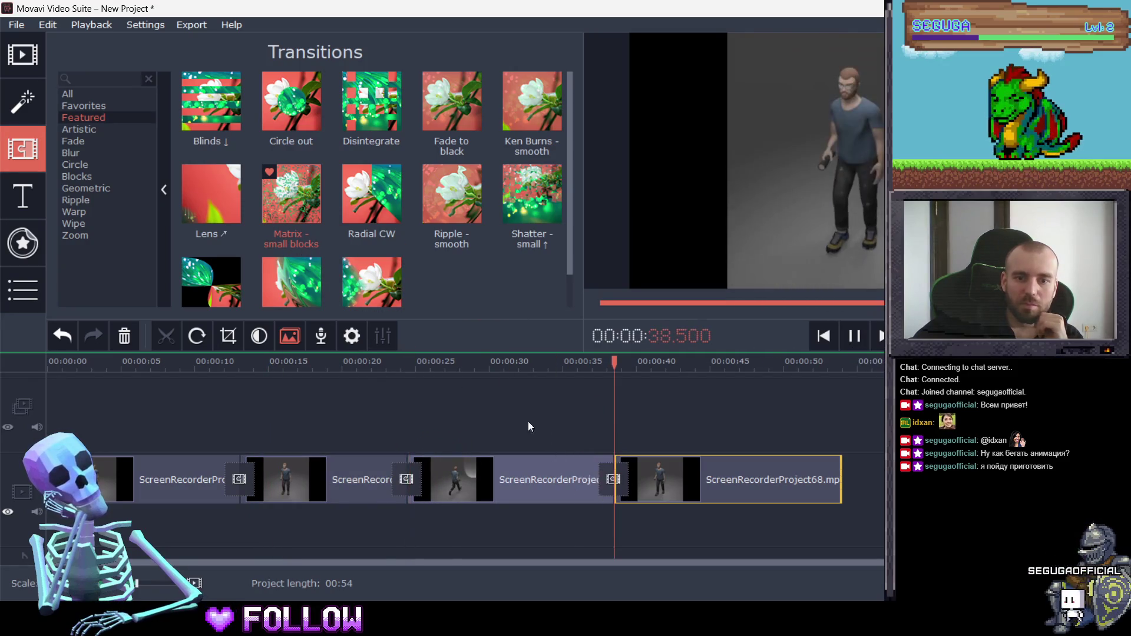
click(382, 370)
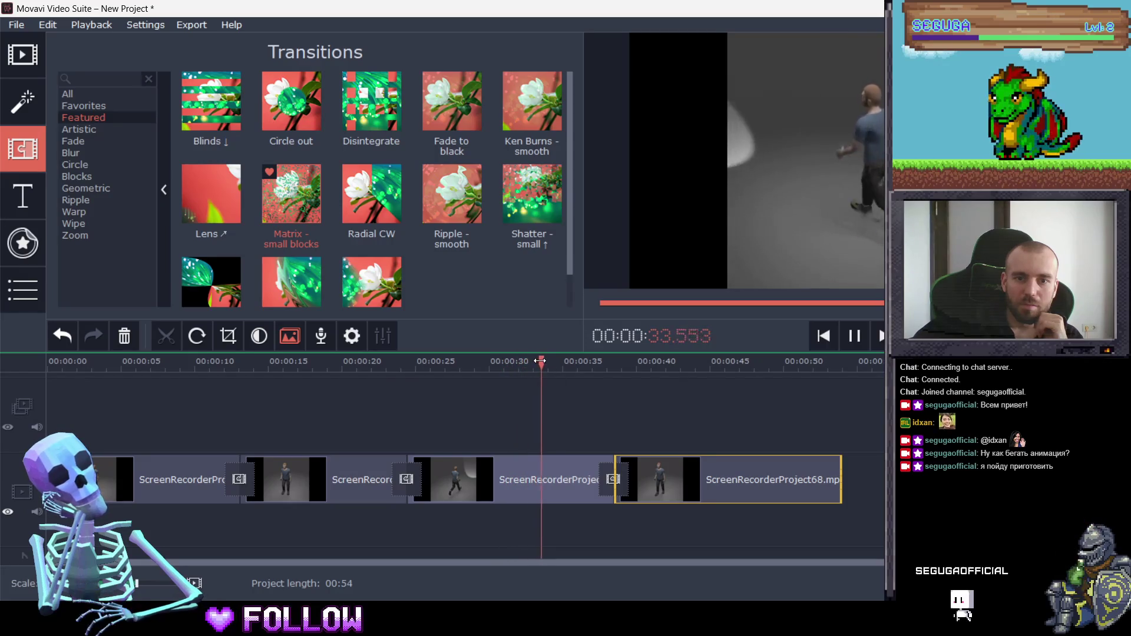
mouse_move(541, 361)
mouse_down()
mouse_move(467, 360)
mouse_move(505, 363)
mouse_up()
Split the third clip at the playhead and delete its trailing part
double_click(504, 475)
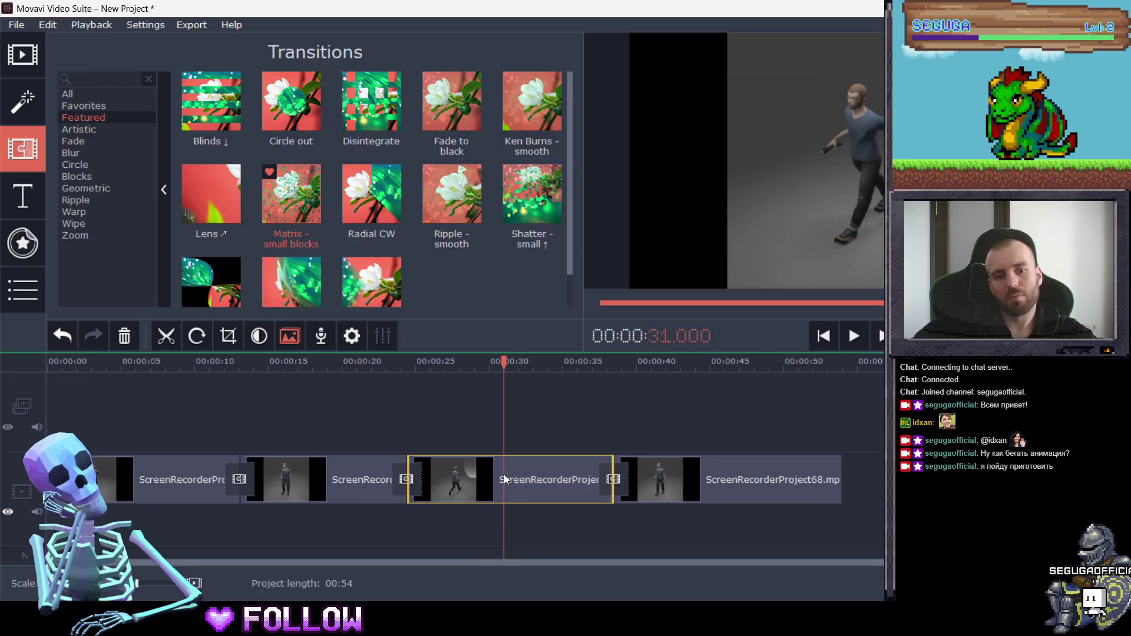
click(180, 347)
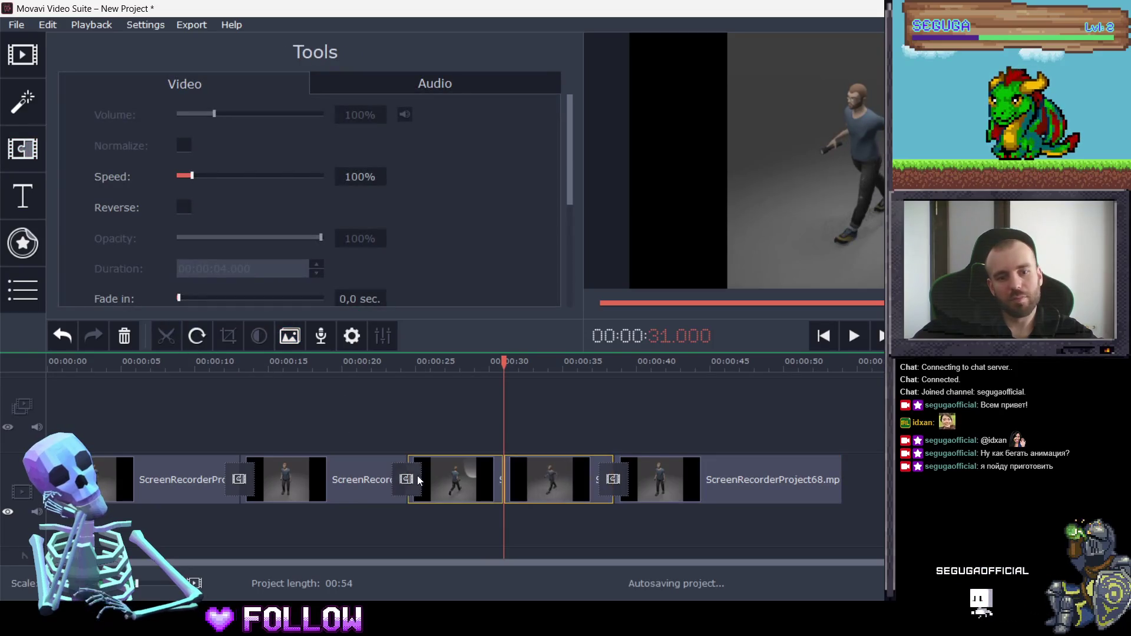
click(446, 483)
right_click(447, 487)
click(489, 439)
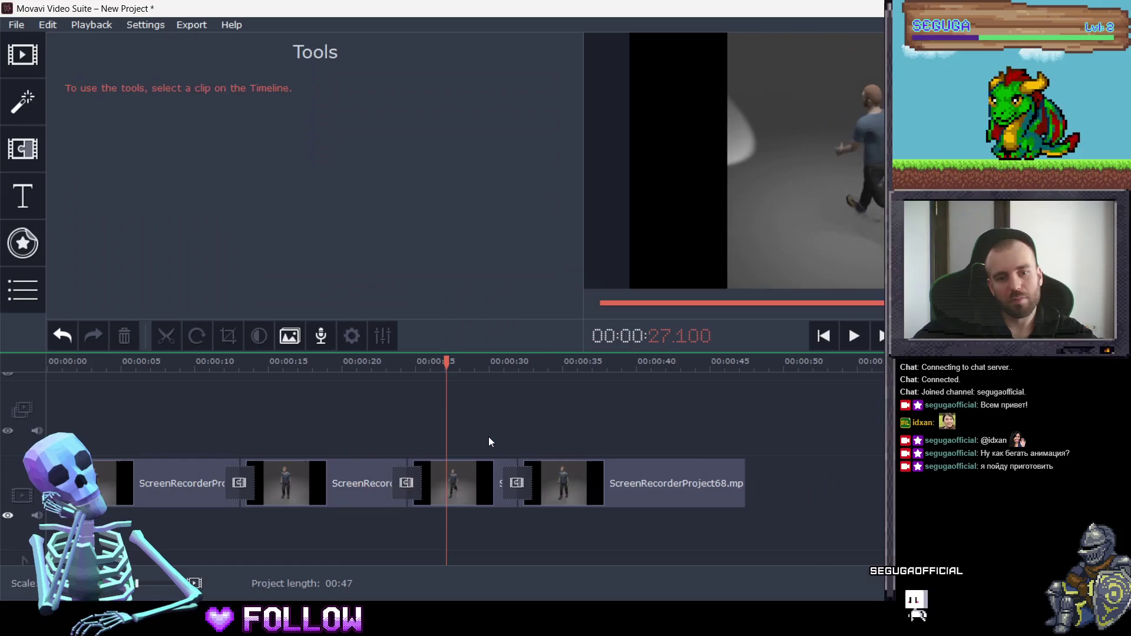
Play back the cut from about 00:23, then bring up the export settings with Ctrl+E
drag(445, 374, 396, 374)
key(space)
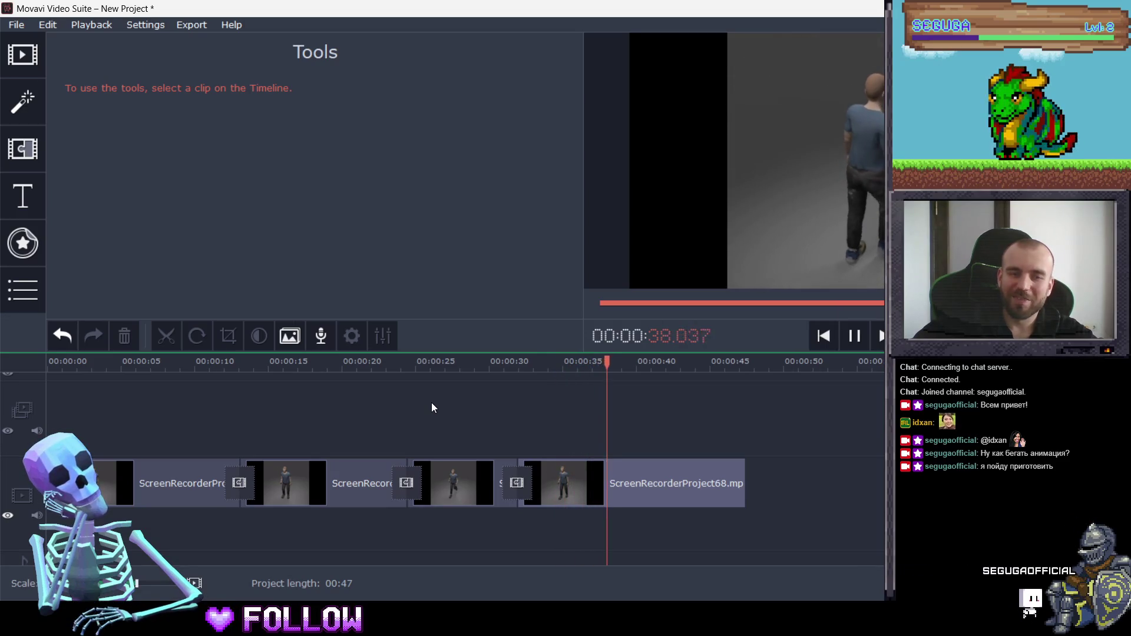
key(space)
key(ctrl+e)
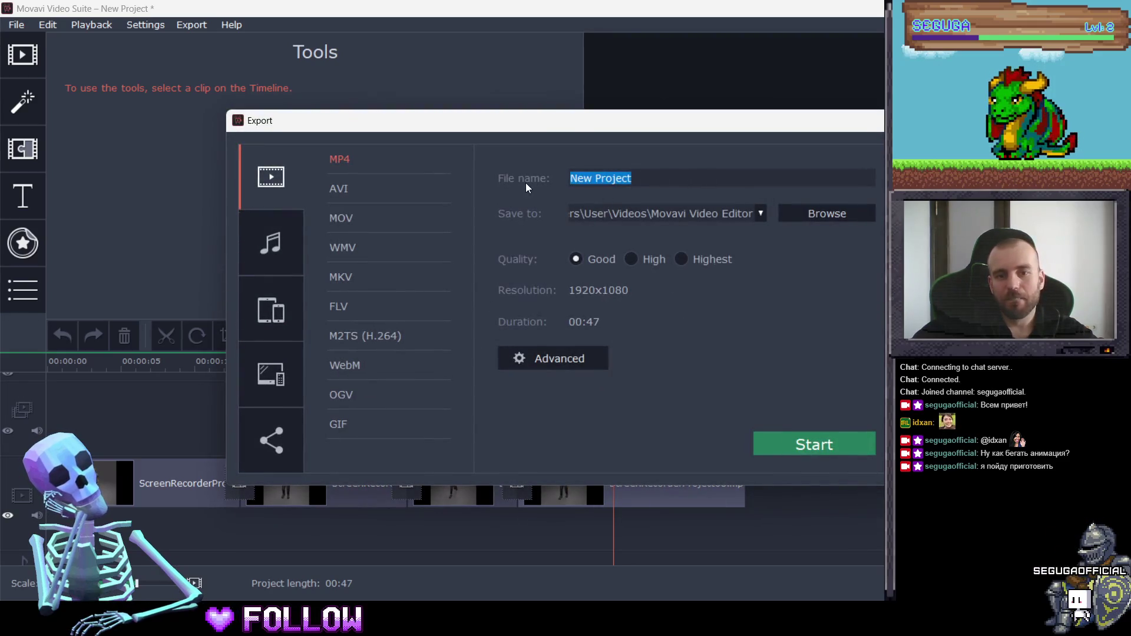
Export the video as MP4 named 'AniamationSumaren' and dismiss the success message
text(Aniam)
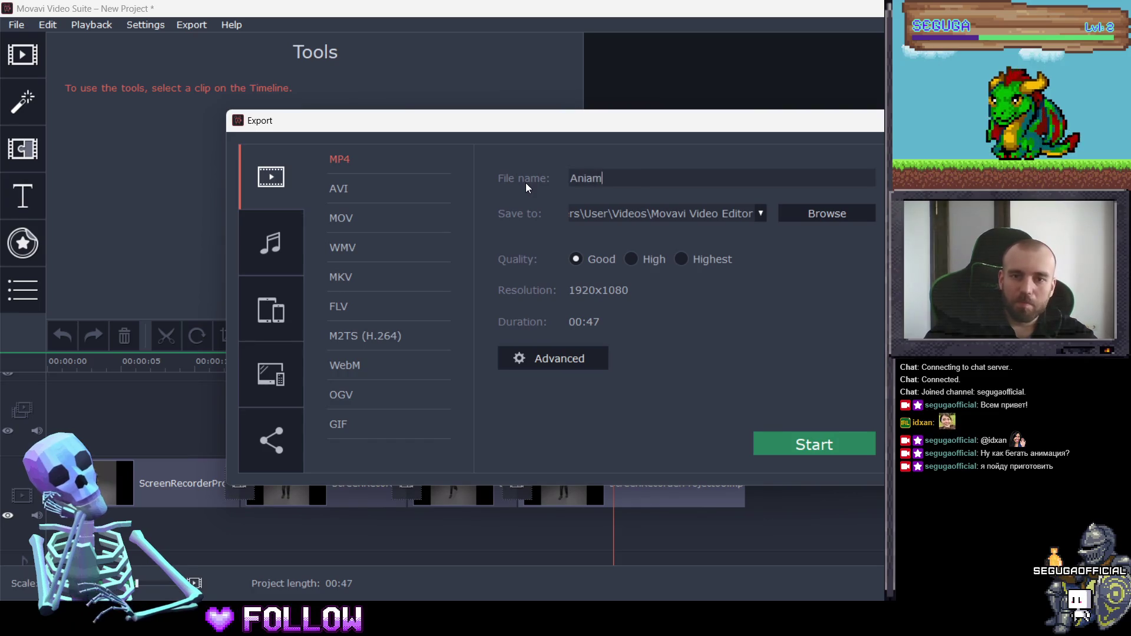
text(ation)
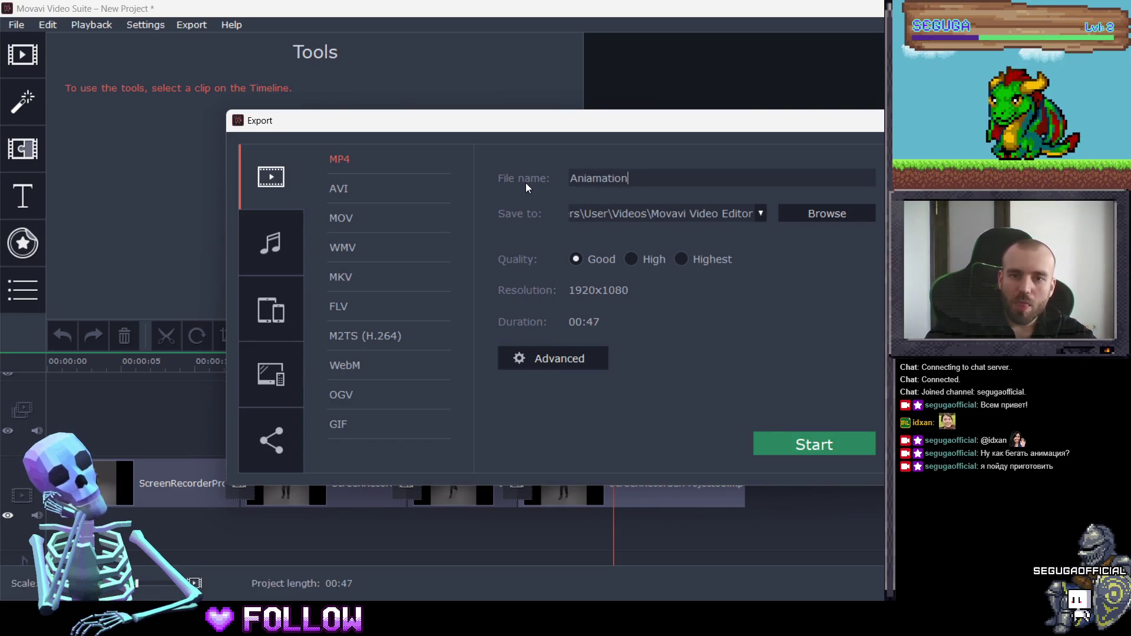
text(Sumaren)
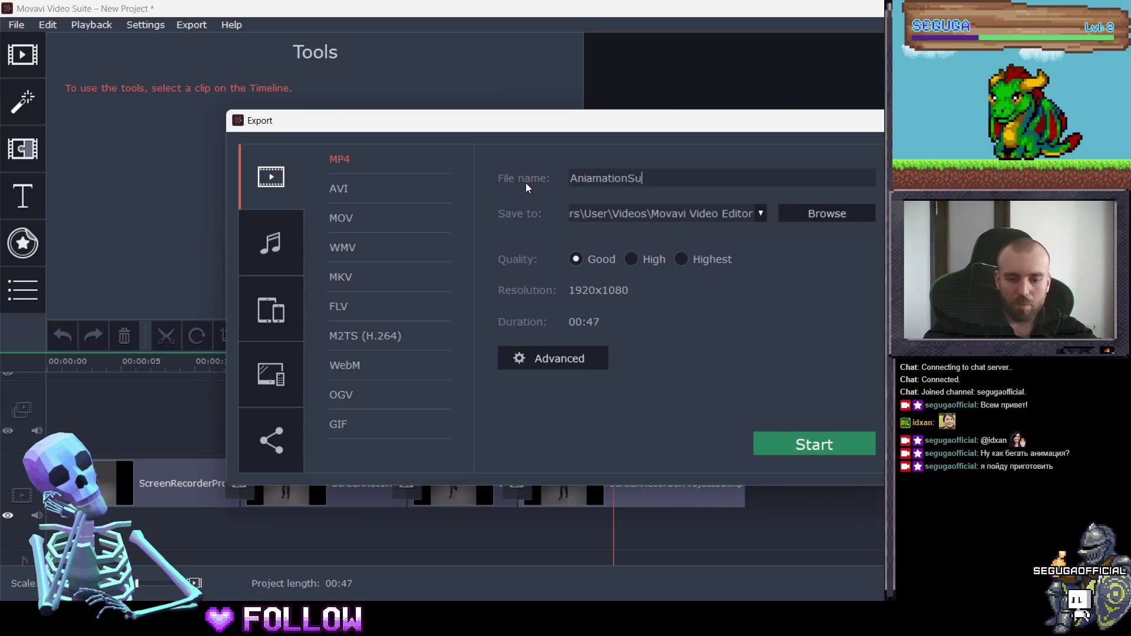
click(821, 444)
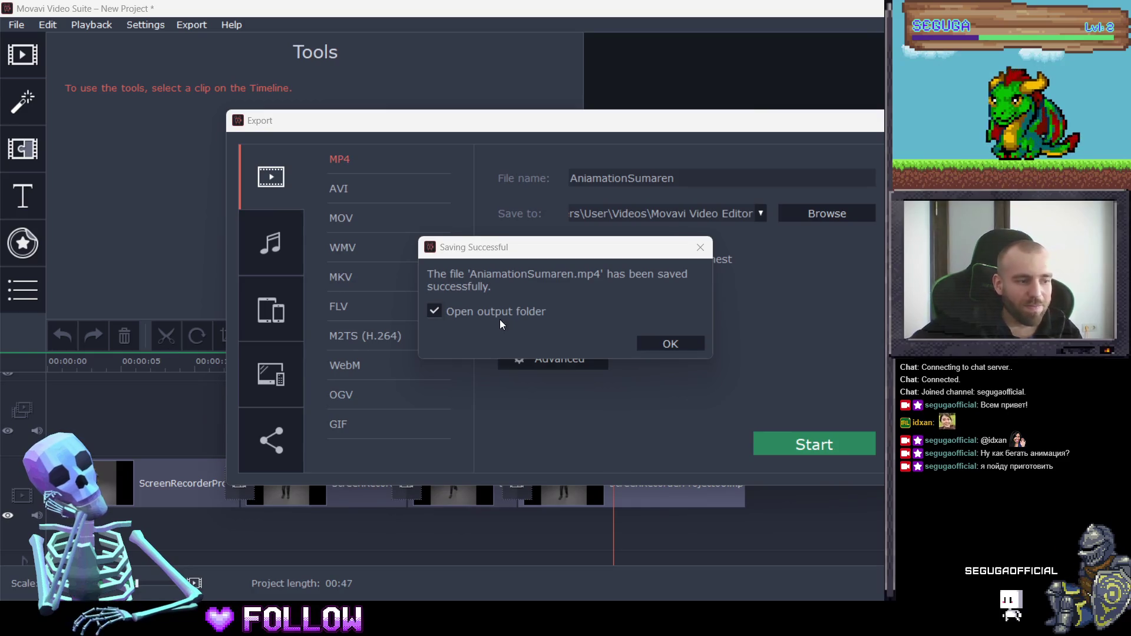
click(657, 341)
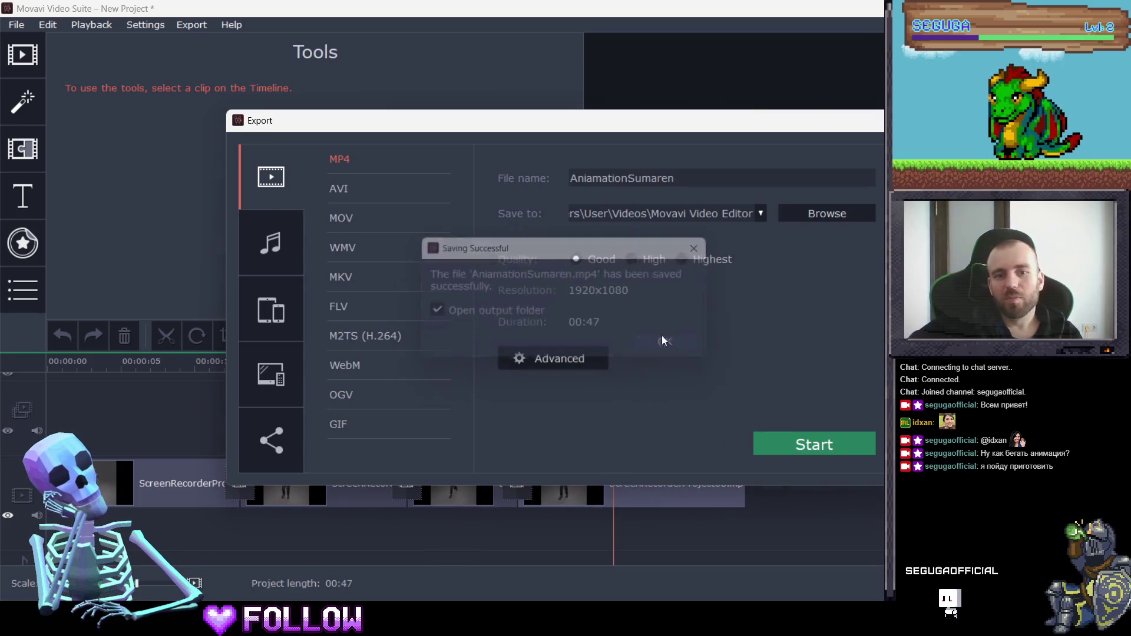
Close the export settings, quit the editor without saving the project, and close the suite launcher
click(877, 120)
click(871, 8)
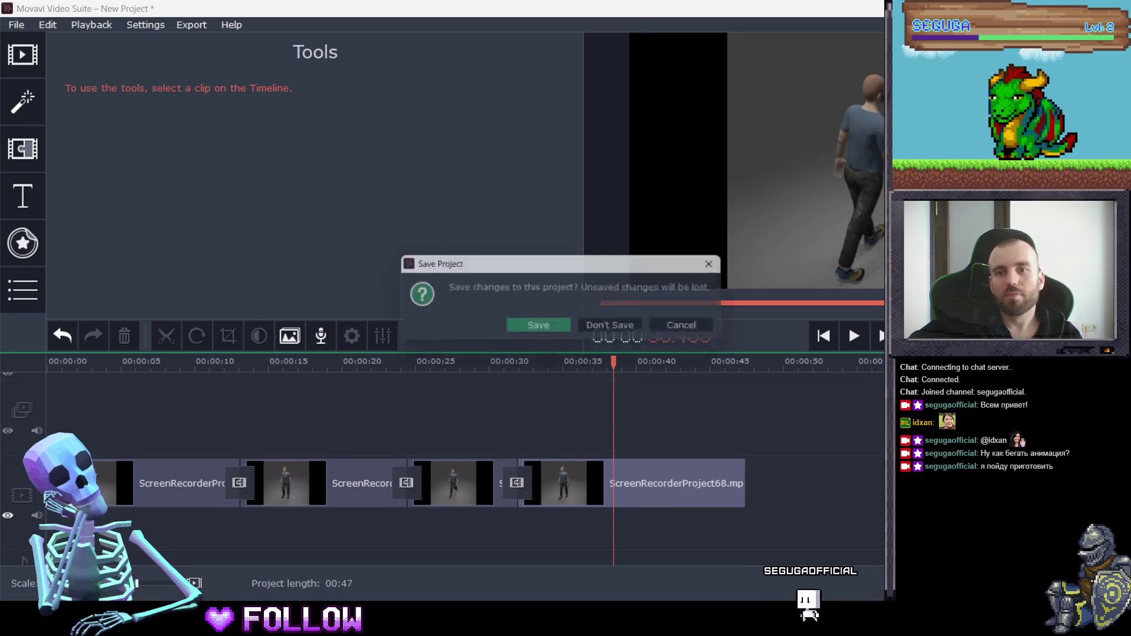
click(636, 328)
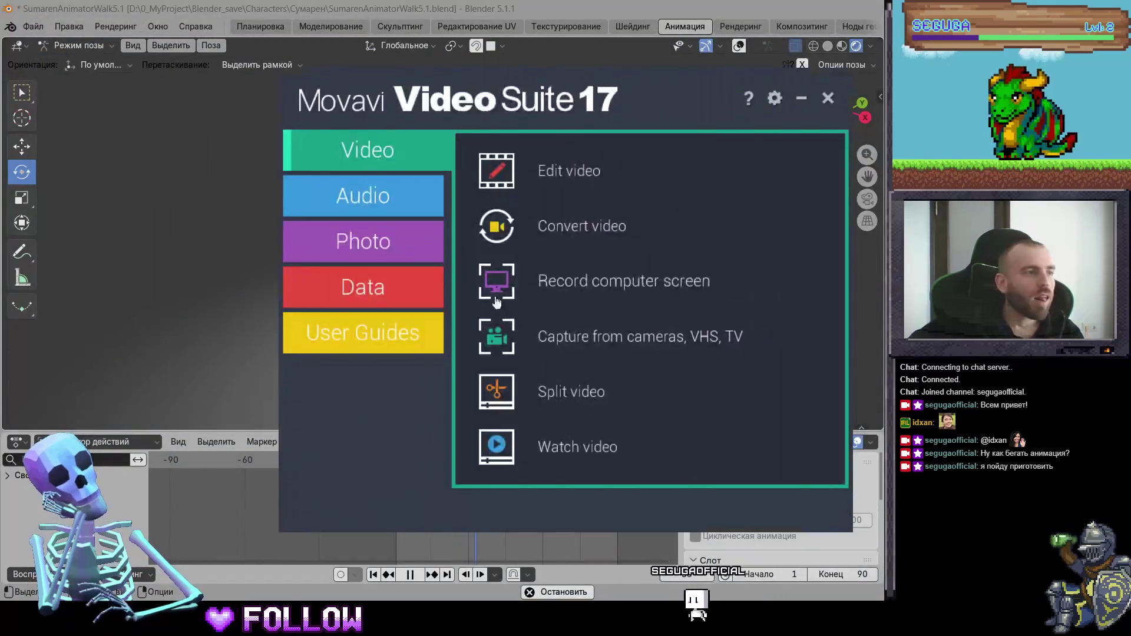
click(828, 99)
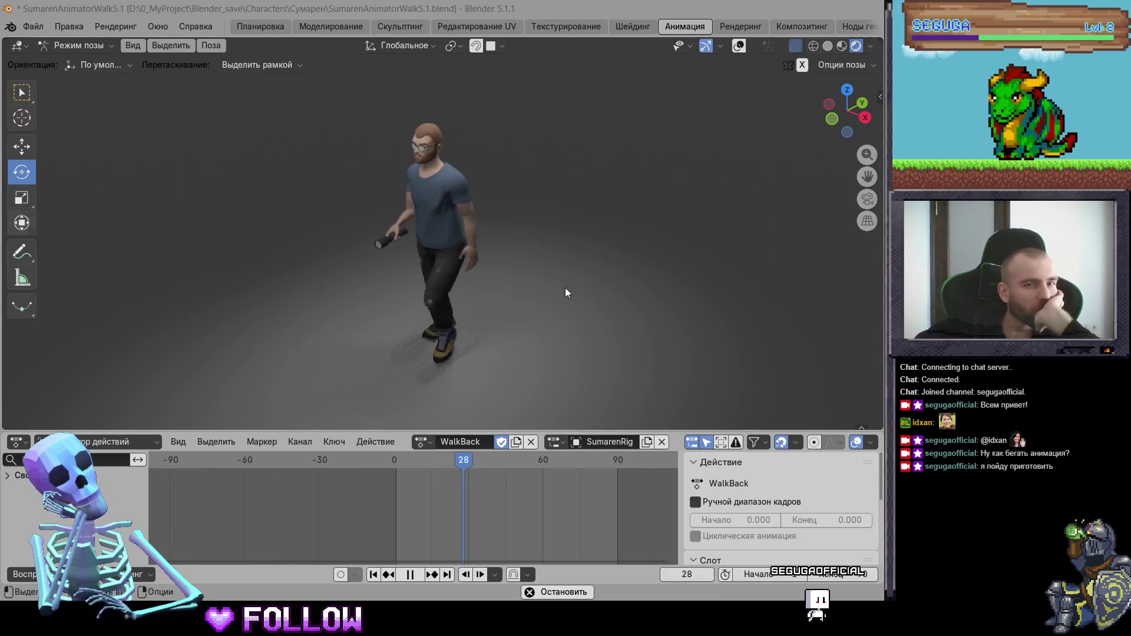
Stop the character's walk playback at frame 44
key(space)
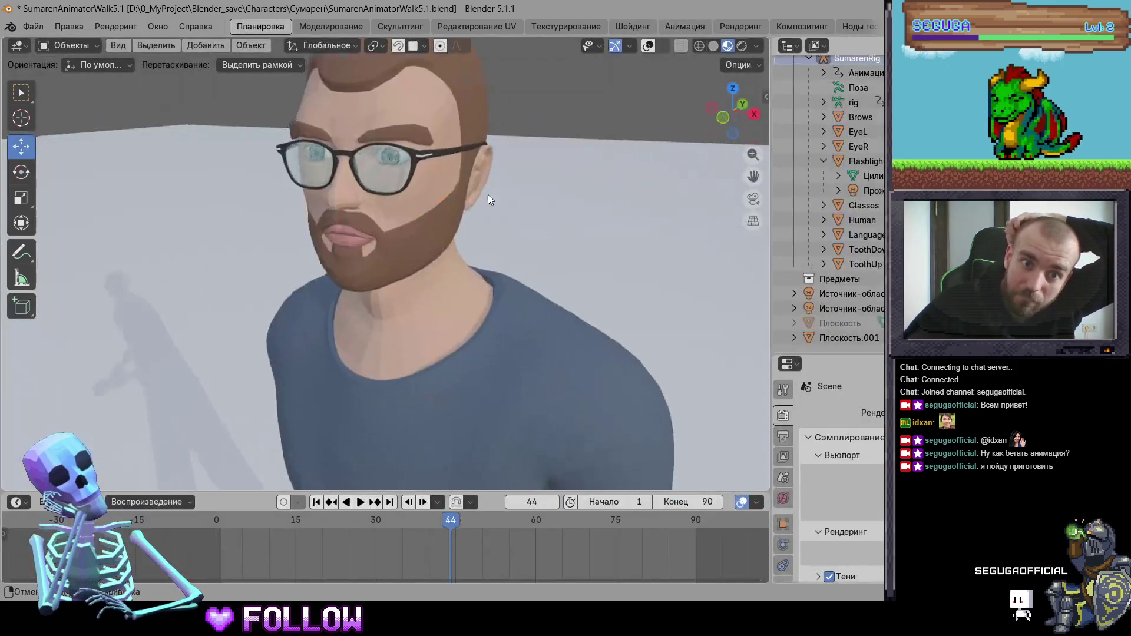
View the character frontally in Rendered shading, then go back to the Animation workspace
scroll(500, 194, down, 4)
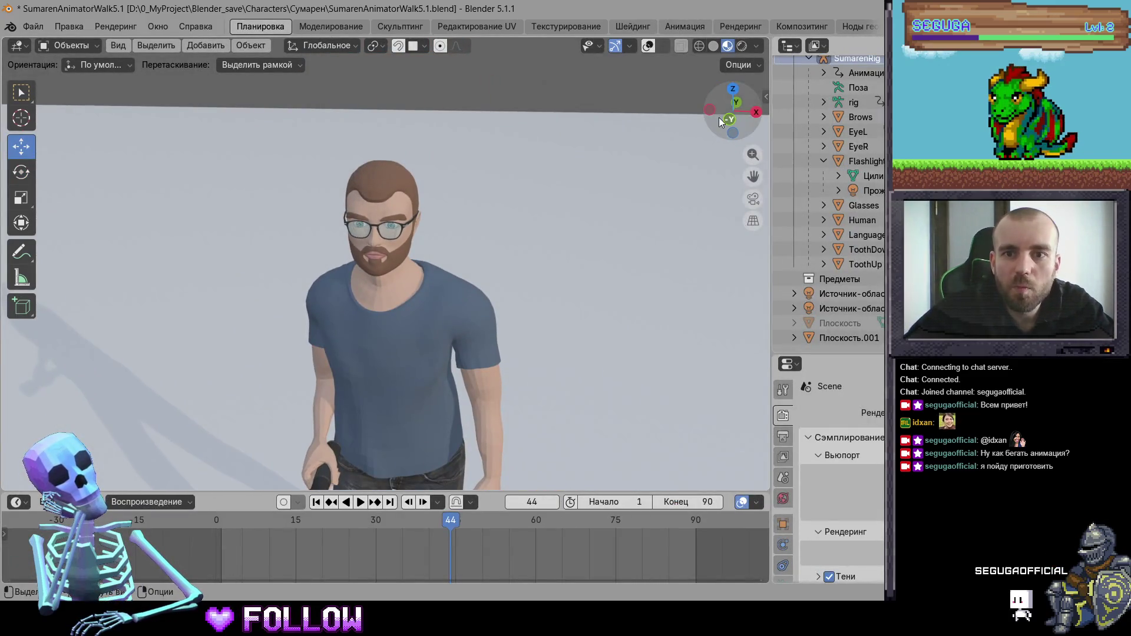
click(742, 45)
mouse_move(589, 130)
middle_down()
mouse_move(542, 163)
mouse_move(552, 158)
middle_up()
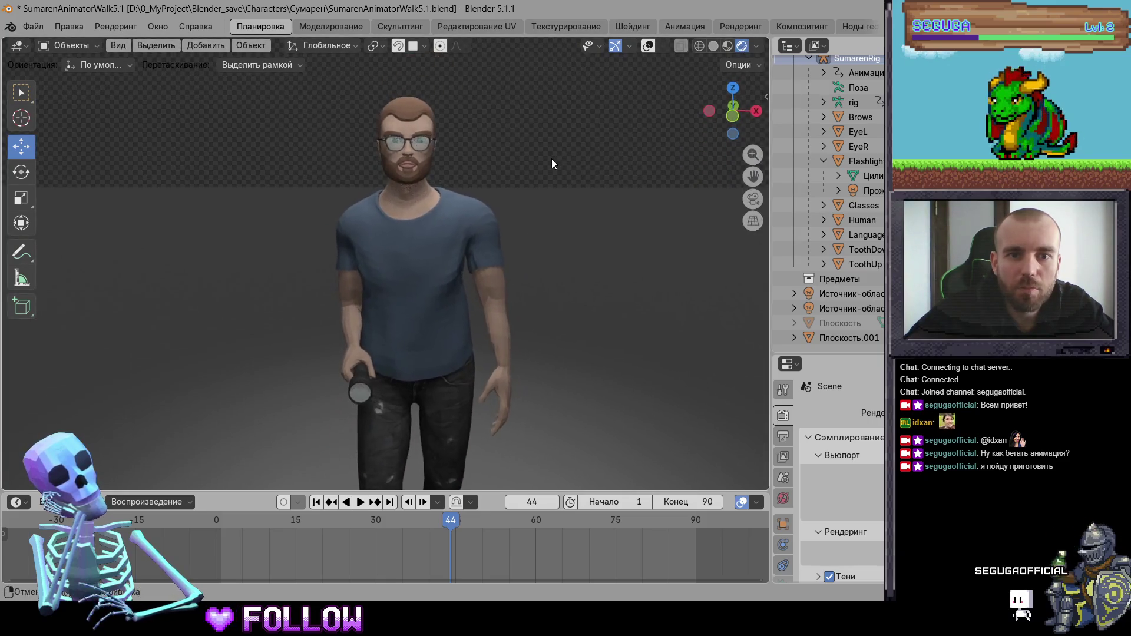
click(683, 27)
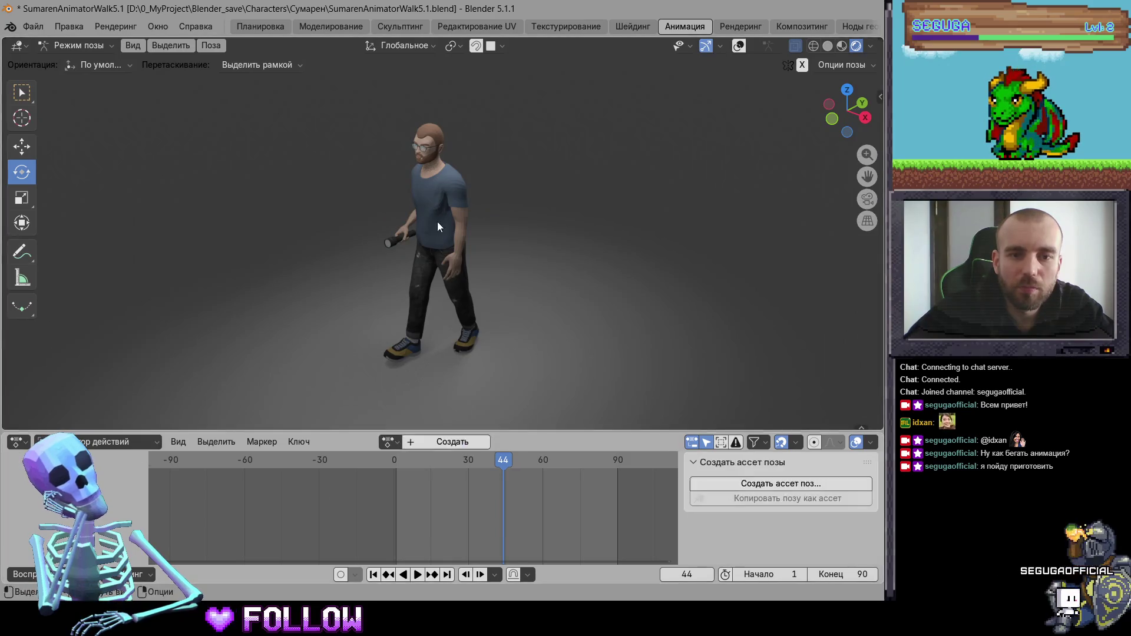
Show the rig controls, select the left upper arm control and swing it down
click(741, 45)
right_click(463, 160)
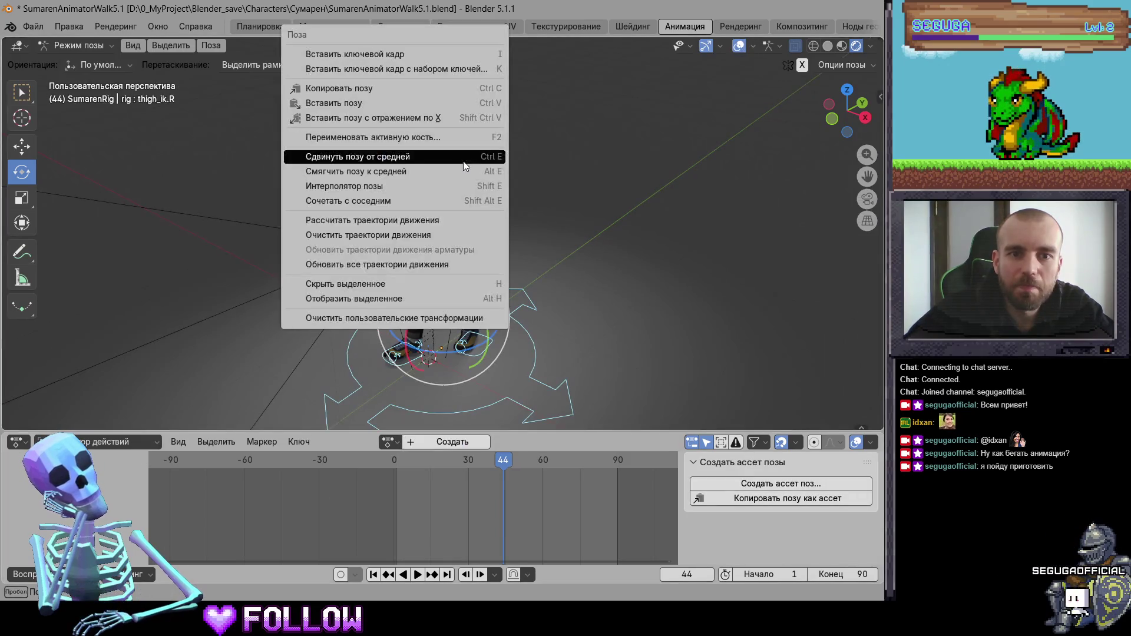
click(377, 330)
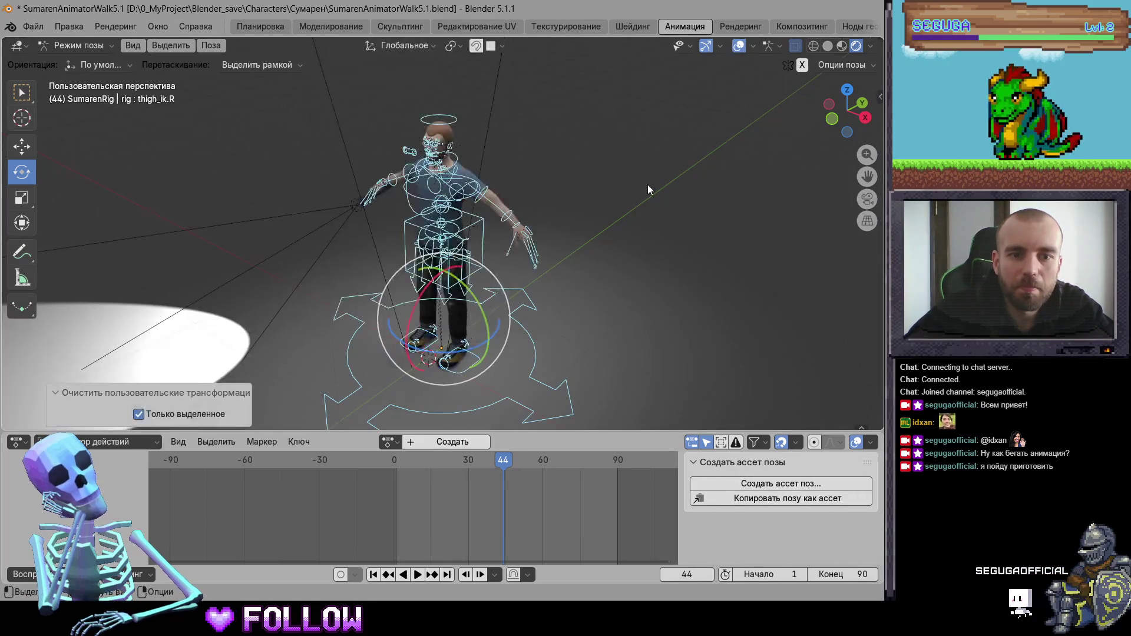
click(480, 188)
scroll(495, 183, up, 3)
drag(533, 112, 533, 162)
click(375, 142)
Rotate the right upper arm down to the side and rotate the left upper arm further
click(353, 149)
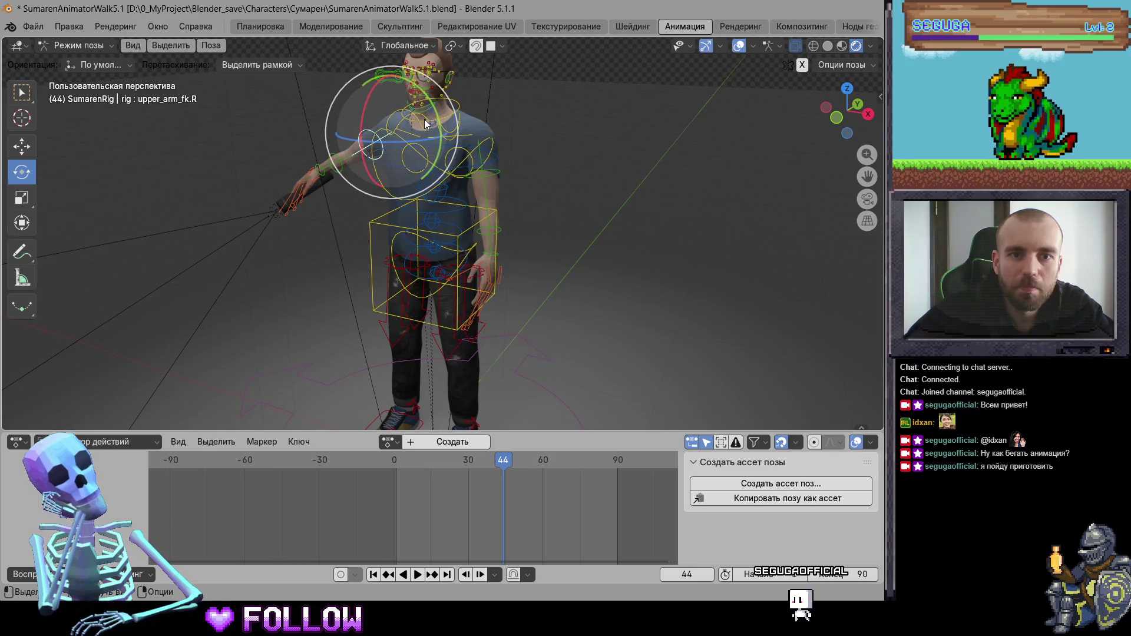
drag(424, 122, 526, 189)
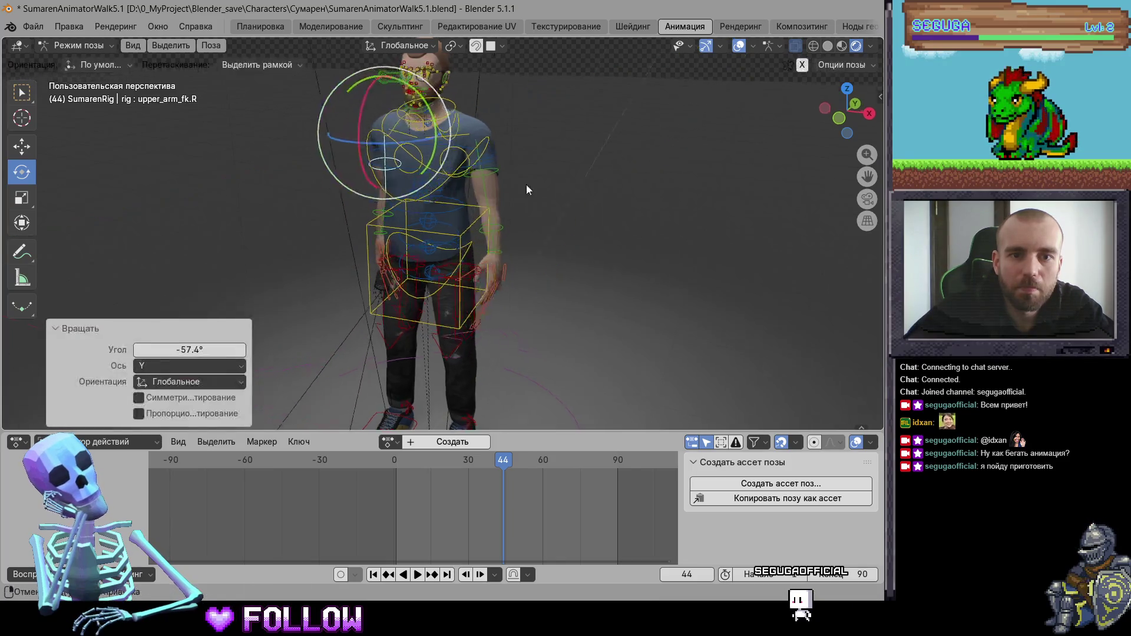
mouse_move(527, 189)
middle_down()
mouse_move(694, 187)
mouse_move(603, 242)
mouse_move(537, 237)
mouse_move(356, 174)
middle_up()
click(536, 233)
drag(522, 168, 504, 137)
mouse_move(504, 136)
middle_down()
mouse_move(662, 190)
mouse_move(716, 183)
mouse_move(610, 138)
middle_up()
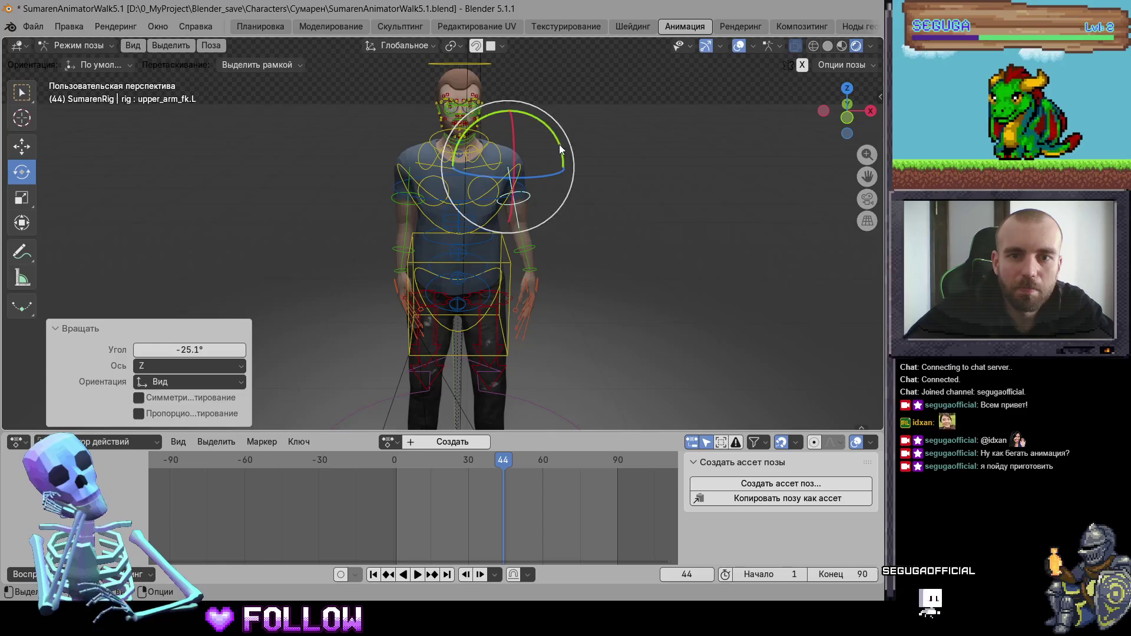
drag(560, 149, 565, 151)
After checking Layout, put the rig in Pose Mode and rotate upper_arm_fk.L about 4° on global Y
click(247, 26)
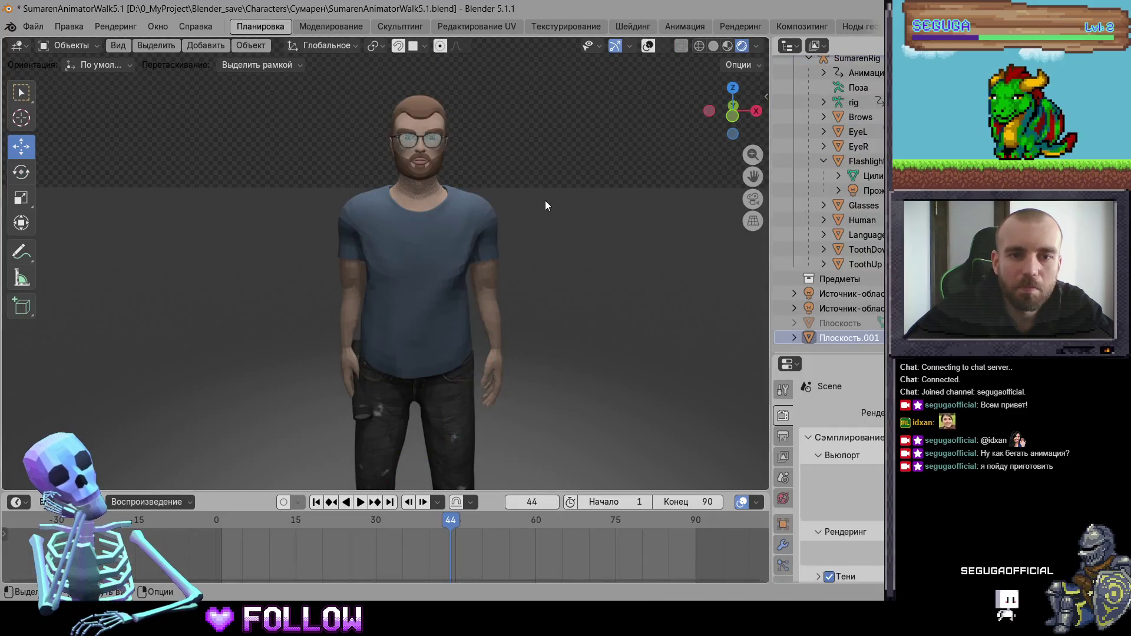
middle_drag(546, 201, 538, 206)
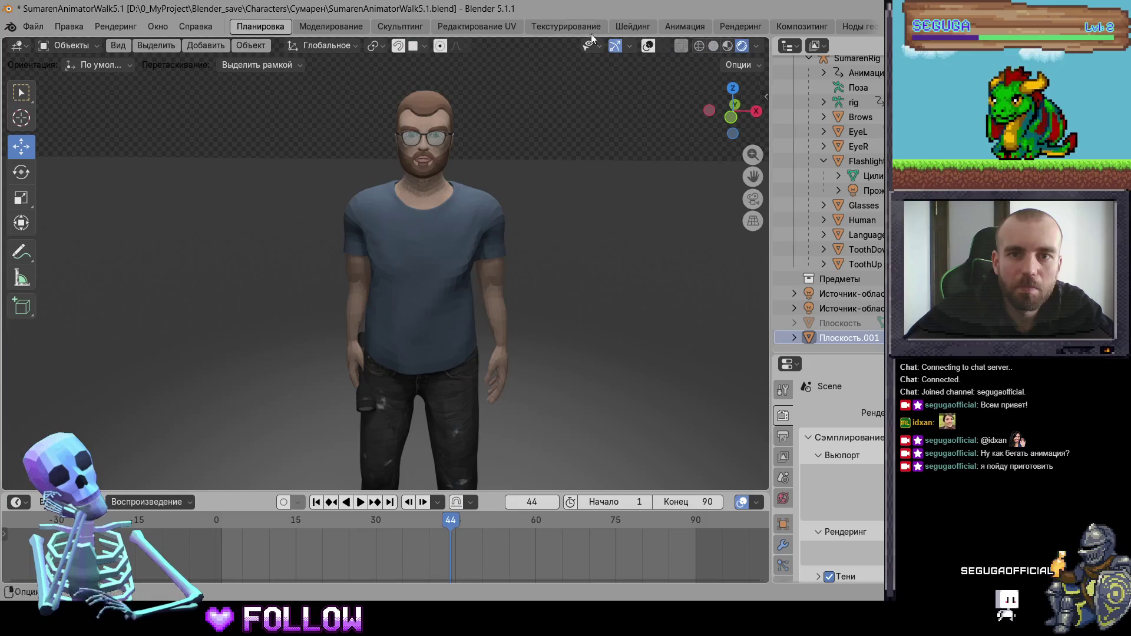
key(ctrl+Page_Up)
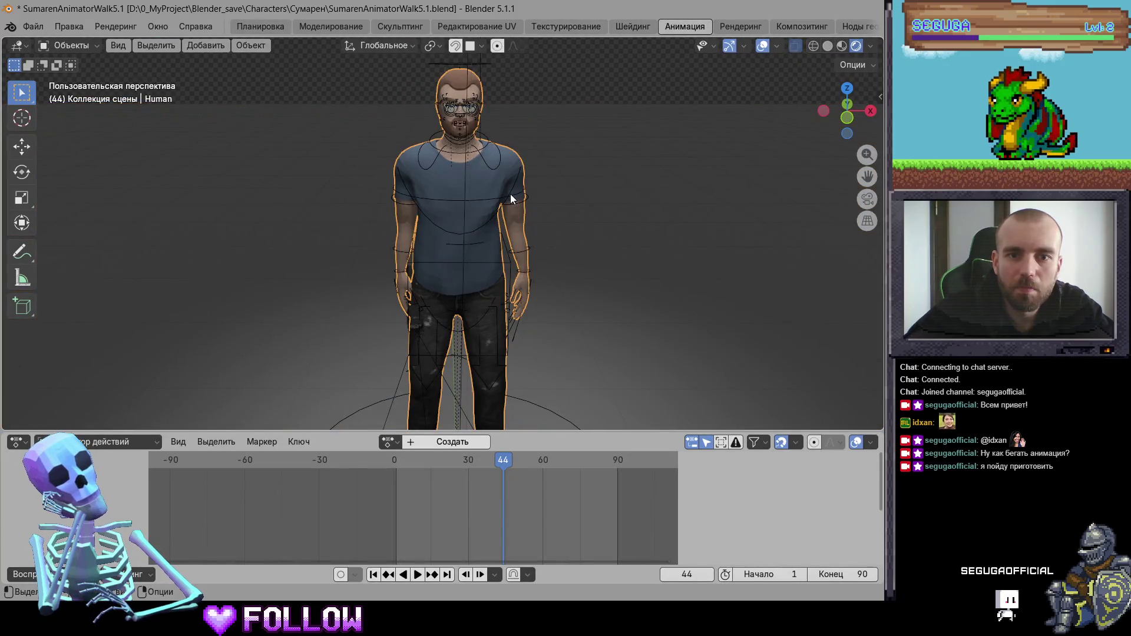
click(510, 194)
key(ctrl+Tab)
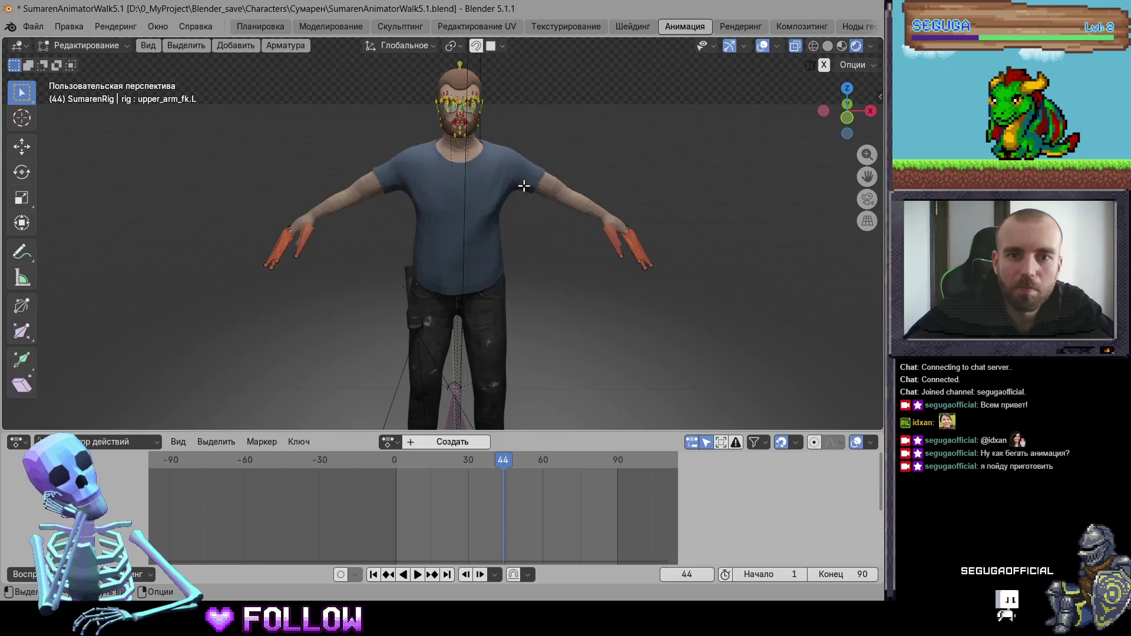
key(ctrl+Tab)
click(71, 46)
click(83, 93)
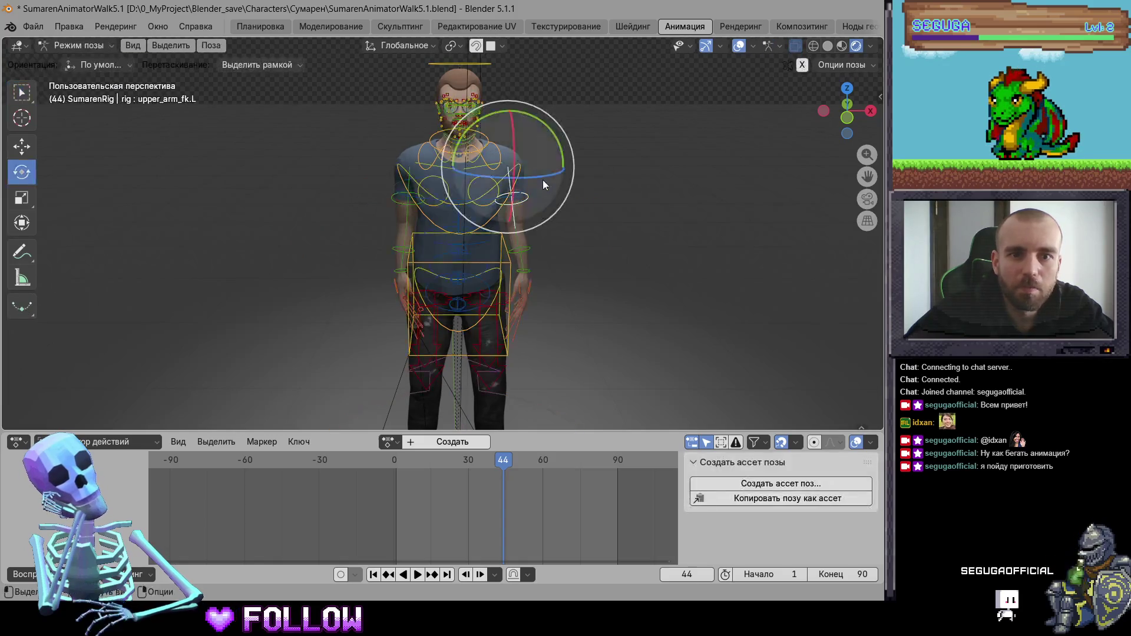
drag(556, 136, 563, 145)
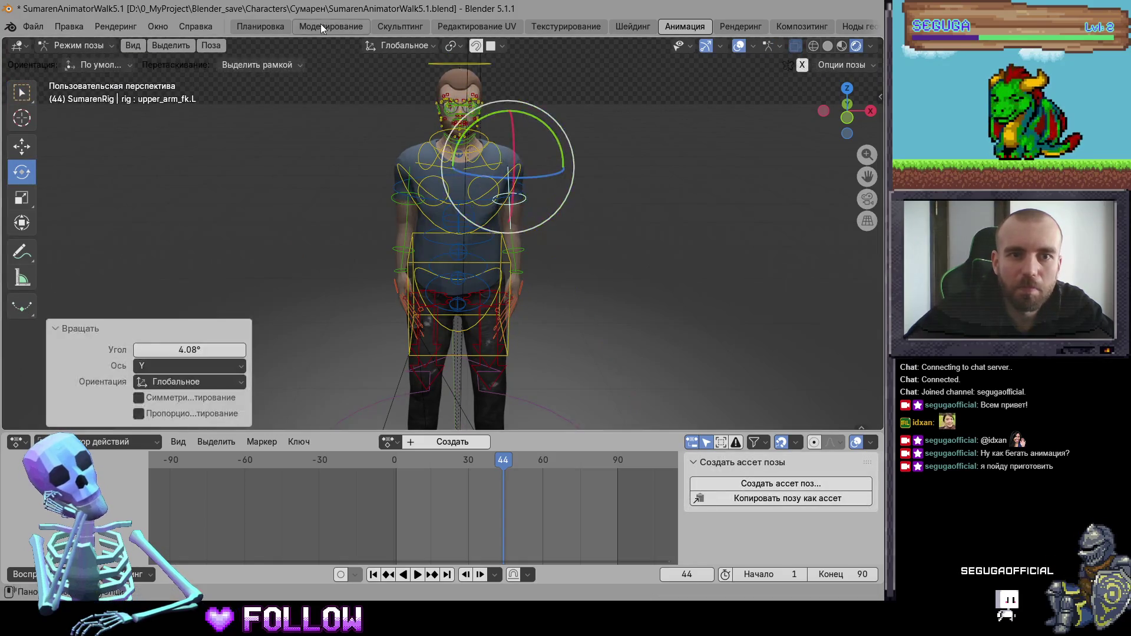
In Layout, hide floor plane Плоскость.001, frame the character, and capture his upper body with Win+Shift+S
click(260, 26)
mouse_move(559, 151)
middle_down()
mouse_move(583, 197)
mouse_move(553, 177)
mouse_move(644, 203)
mouse_move(599, 210)
mouse_move(599, 200)
middle_up()
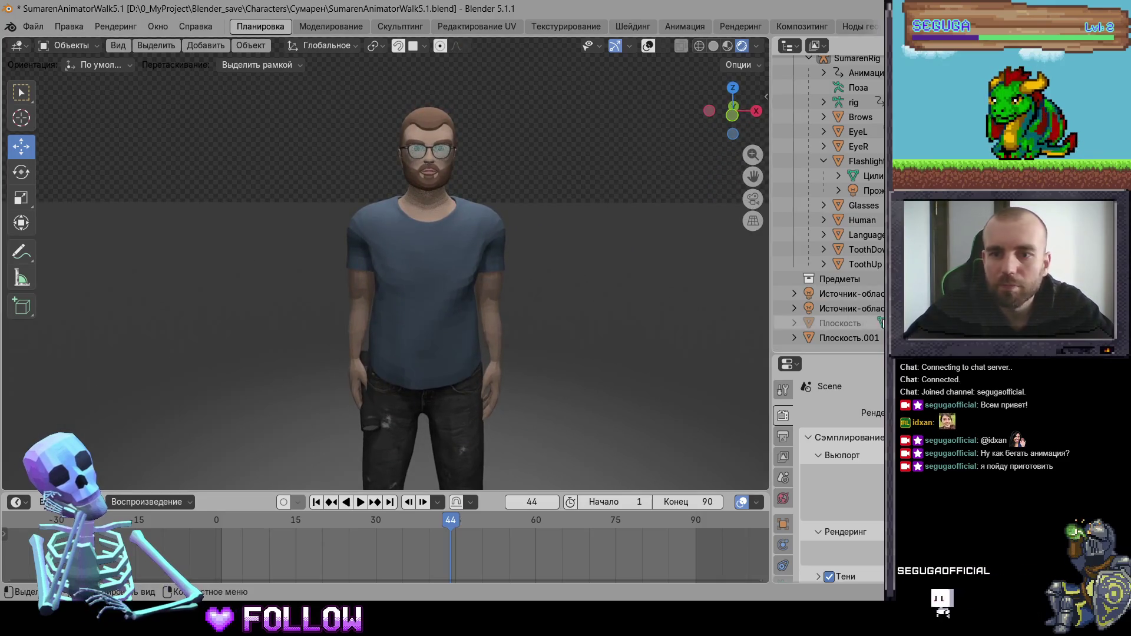
key(h)
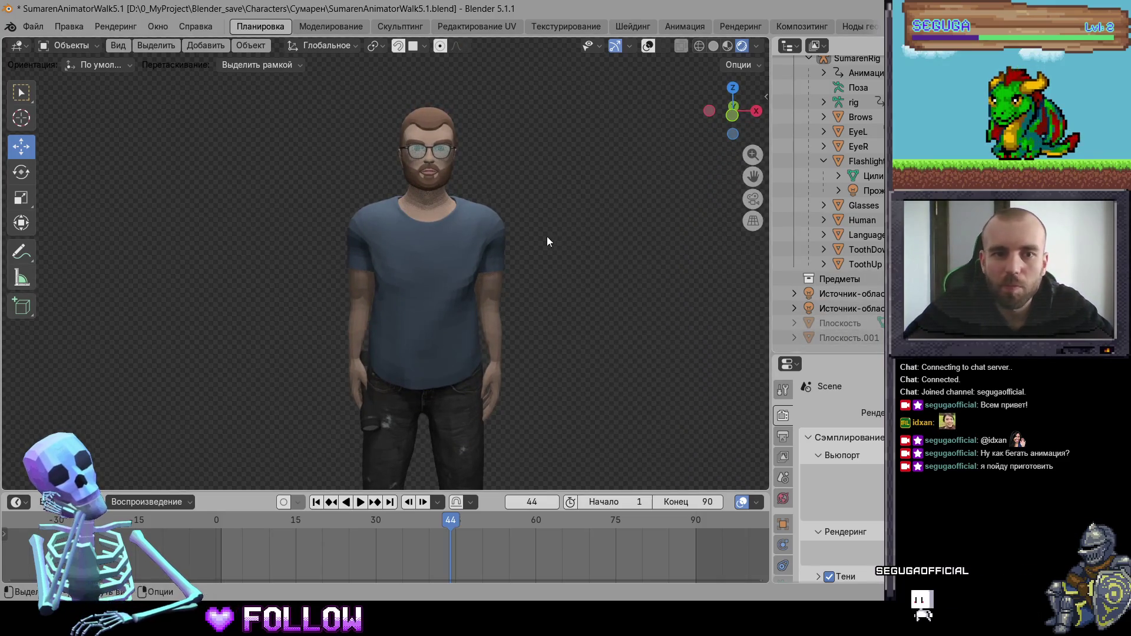
shift+middle_drag(547, 236, 530, 228)
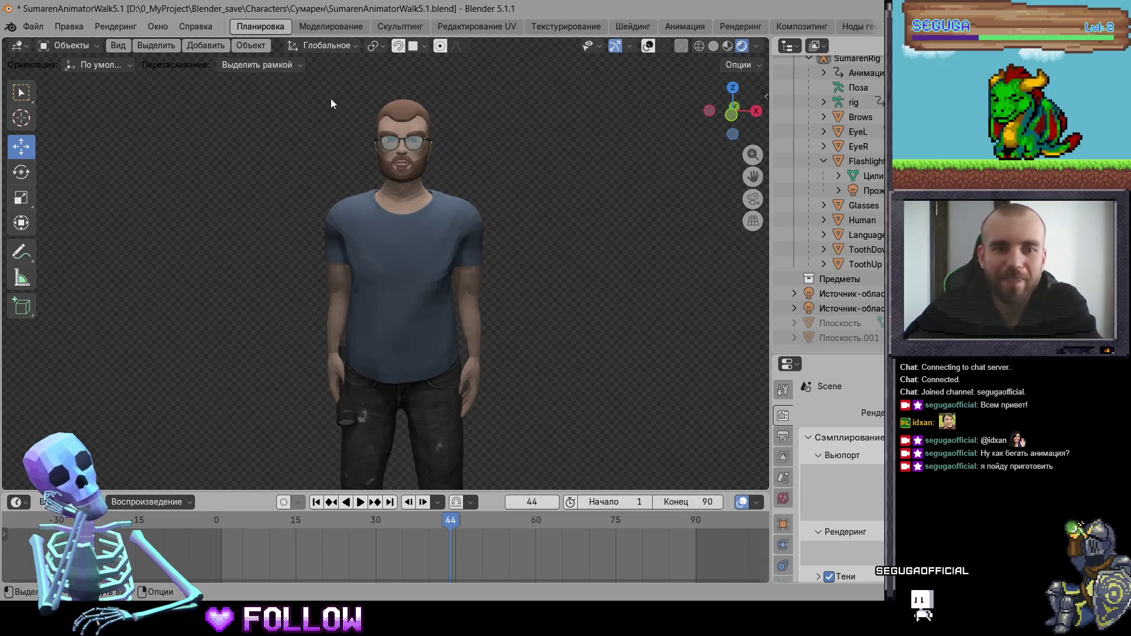
key(super+shift+s)
mouse_move(266, 82)
mouse_down()
mouse_move(576, 393)
mouse_move(550, 443)
mouse_move(540, 352)
mouse_up()
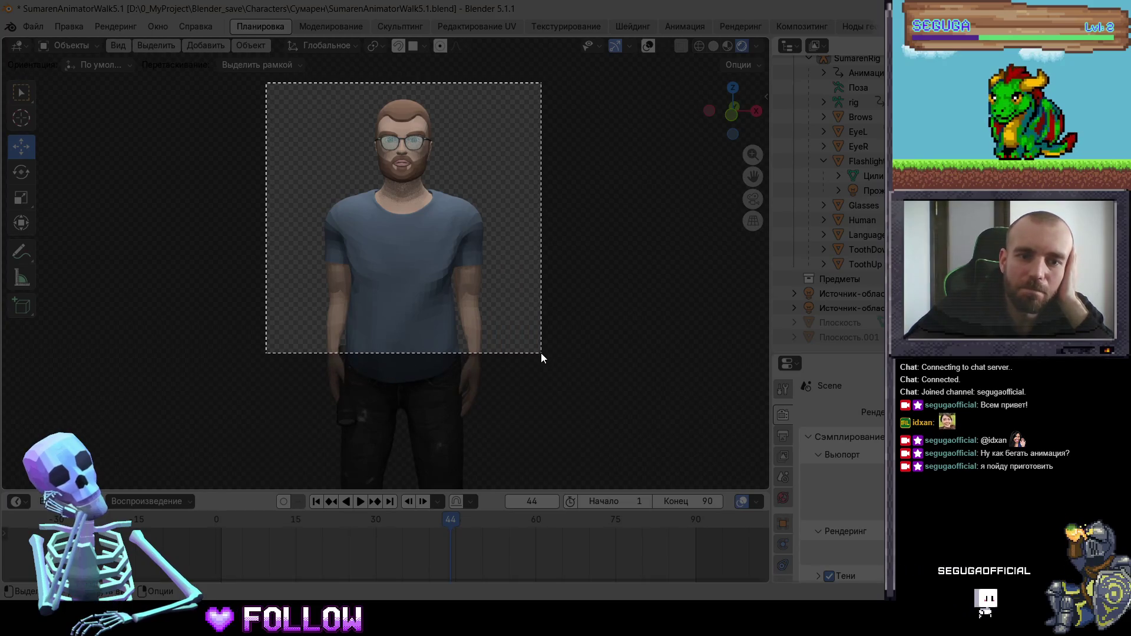
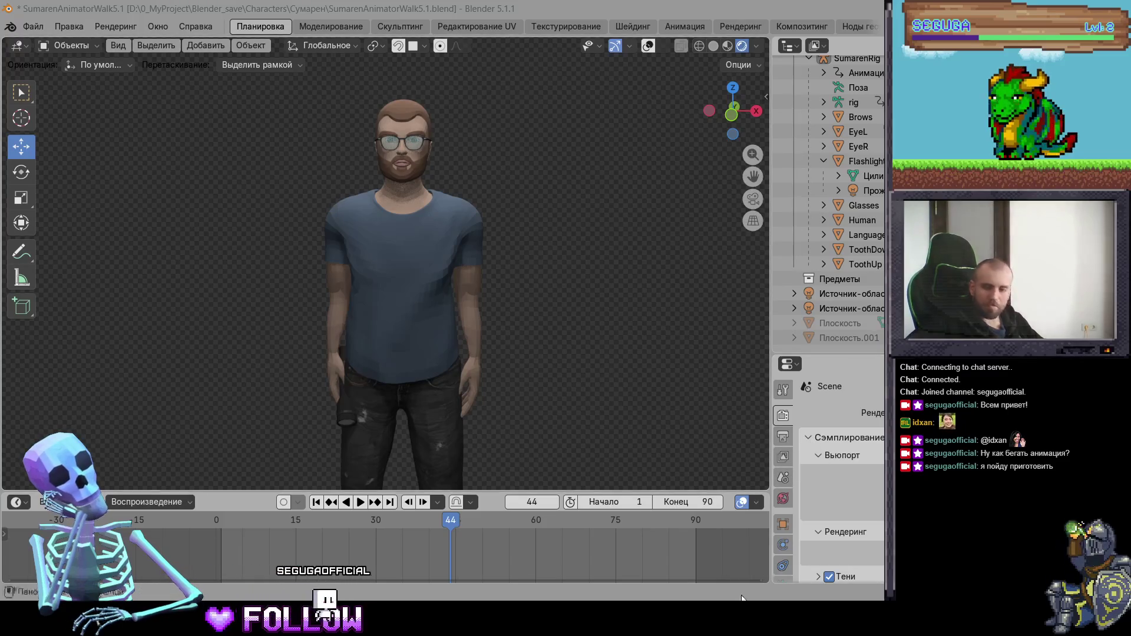
Look in the Start menu's Соц.сети app group, then return to Blender
key(super)
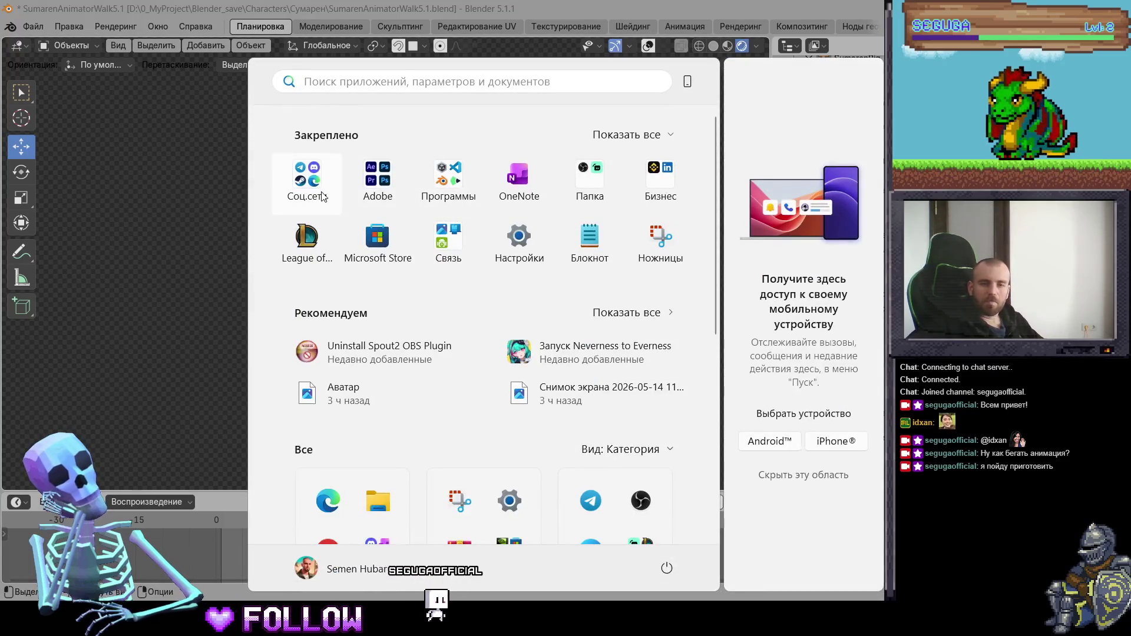
click(323, 196)
key(super)
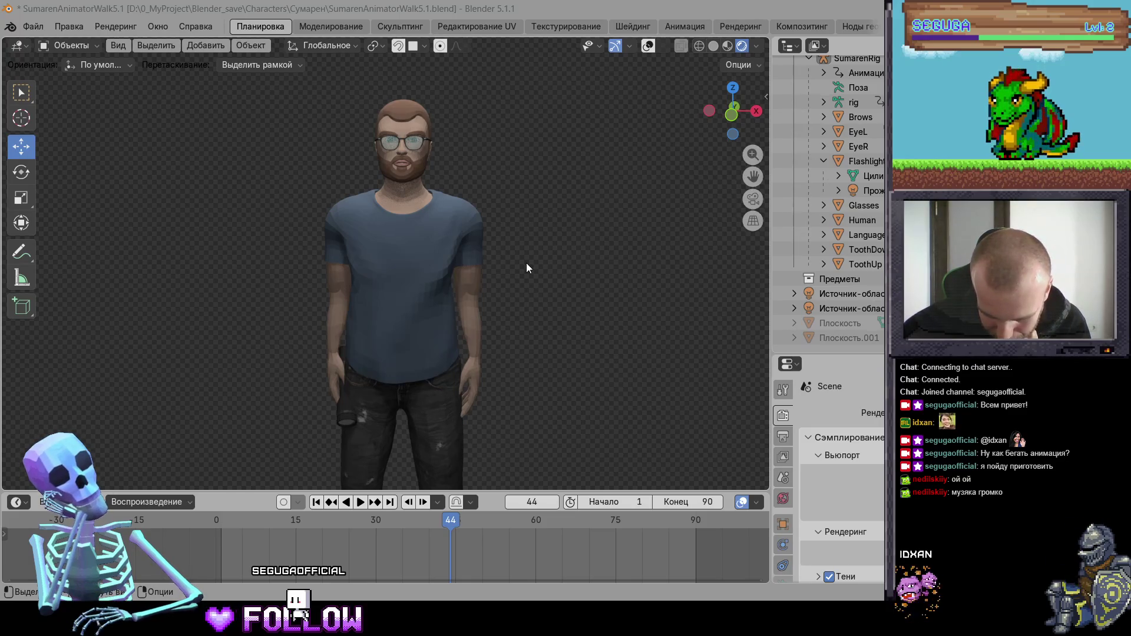
Use material preview shading, hide the flashlight, and snip the character's head and torso
click(729, 45)
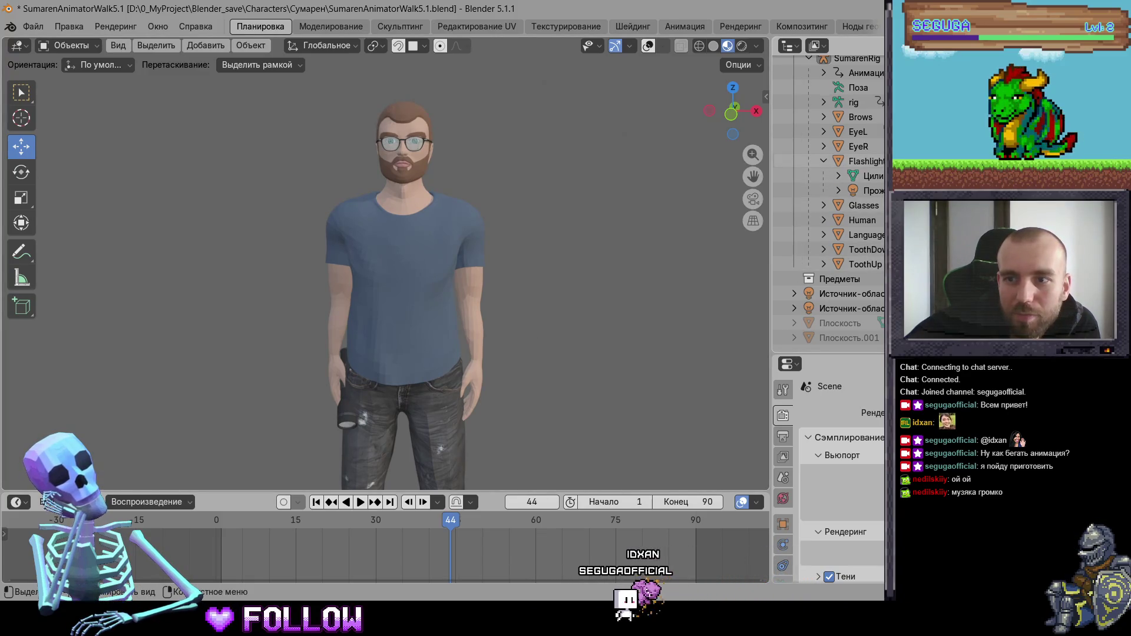
key(h)
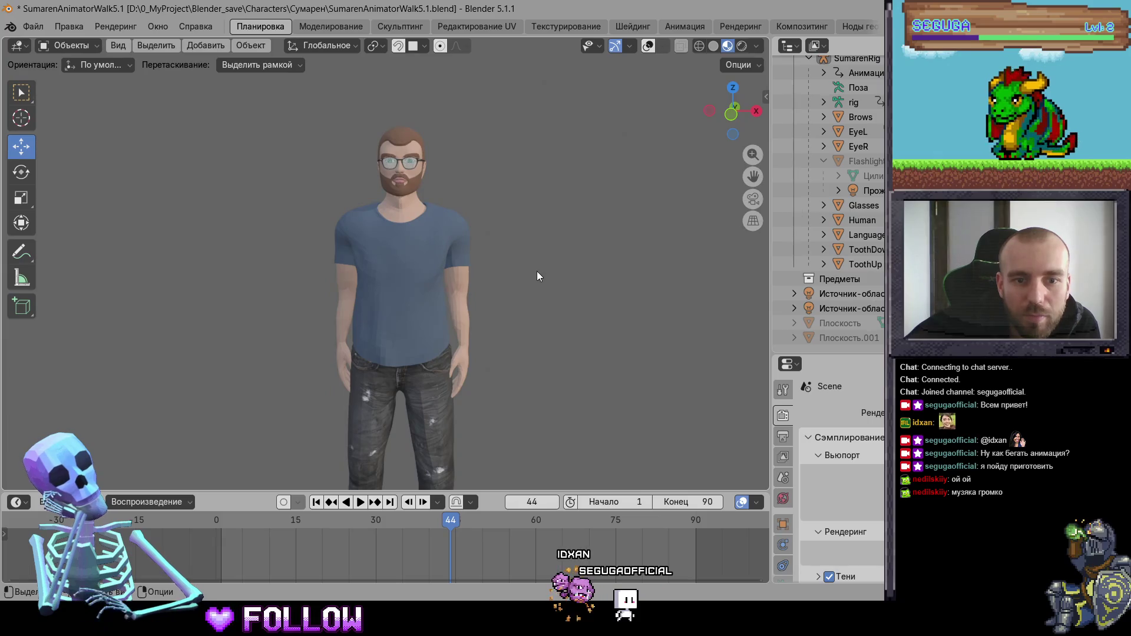
key(g)
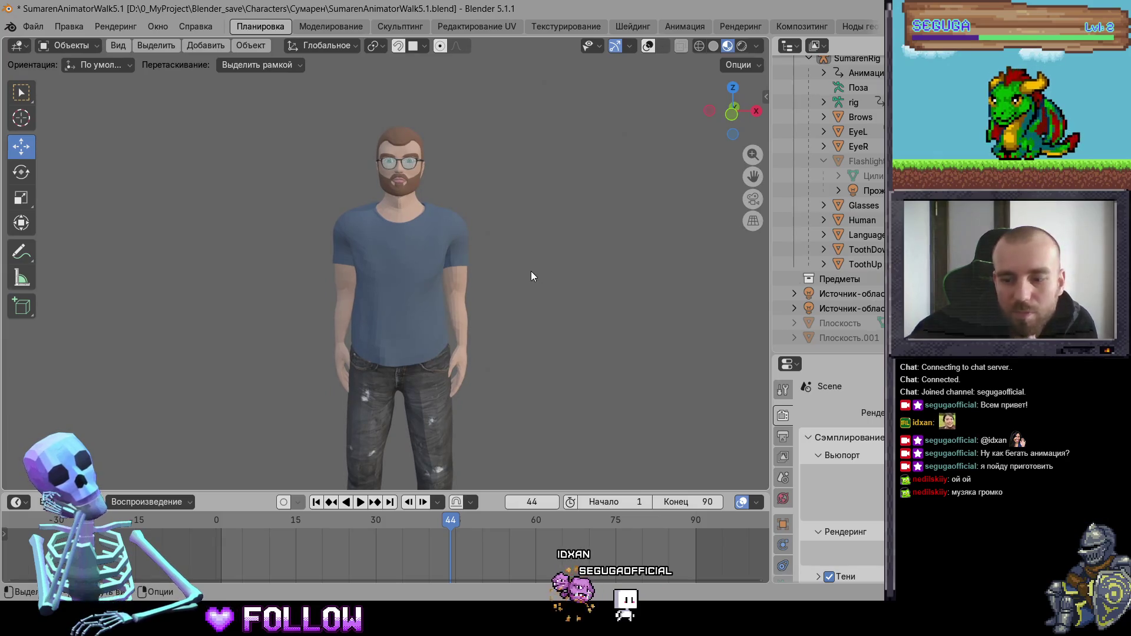
key(super+shift+s)
mouse_move(254, 107)
mouse_down()
mouse_move(443, 369)
mouse_move(551, 460)
mouse_up()
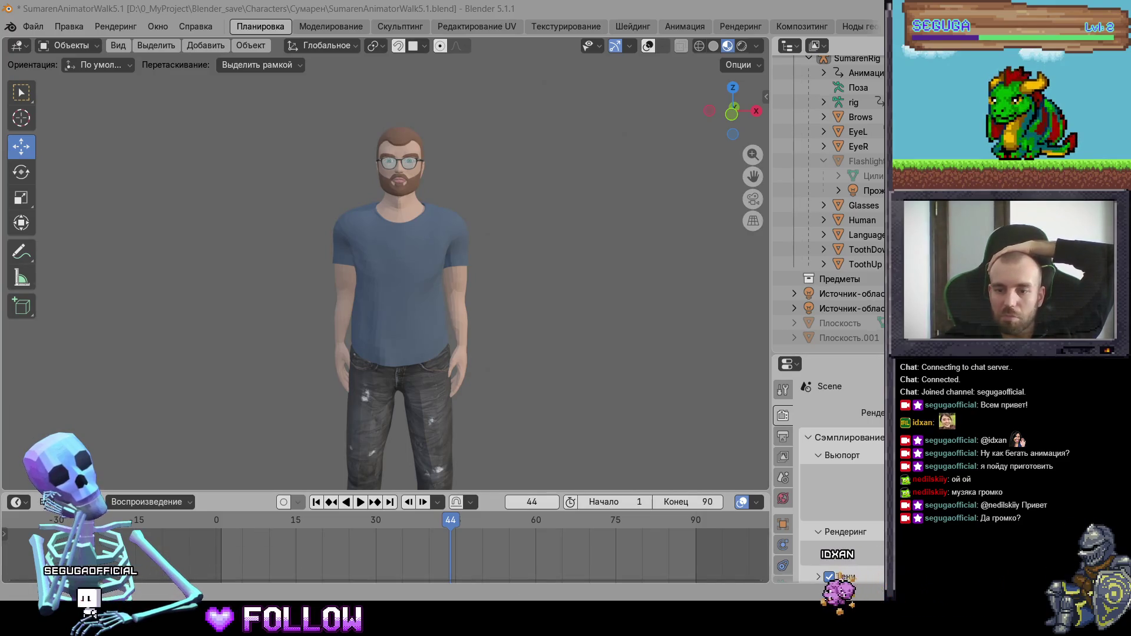
Adjust the system volume, orbit to view the character from above, and enable overlays
key(super+a)
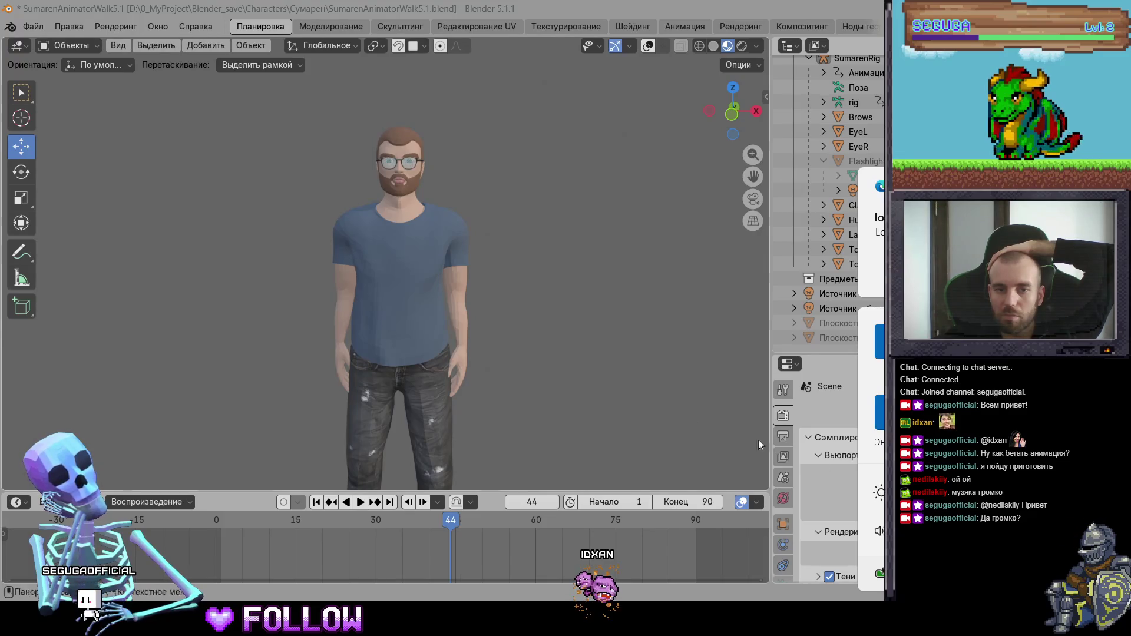
click(590, 377)
mouse_move(510, 204)
middle_down()
mouse_move(460, 259)
mouse_move(527, 181)
middle_up()
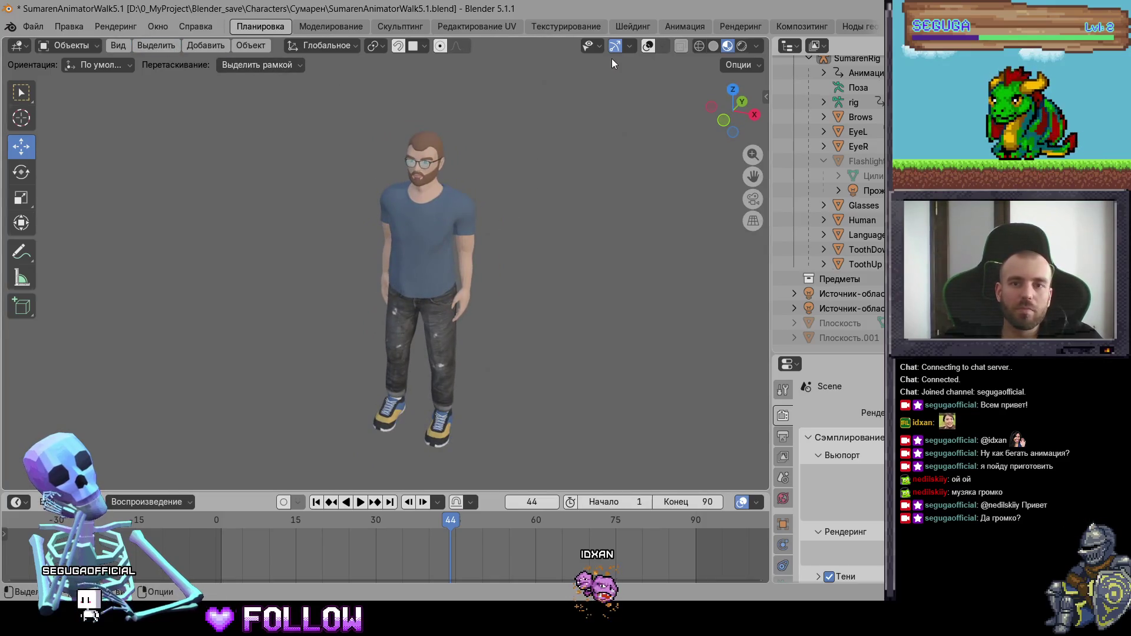
click(647, 45)
In the Animation workspace, deselect all rig bones and open the rig's ID Data operations menu
key(a)
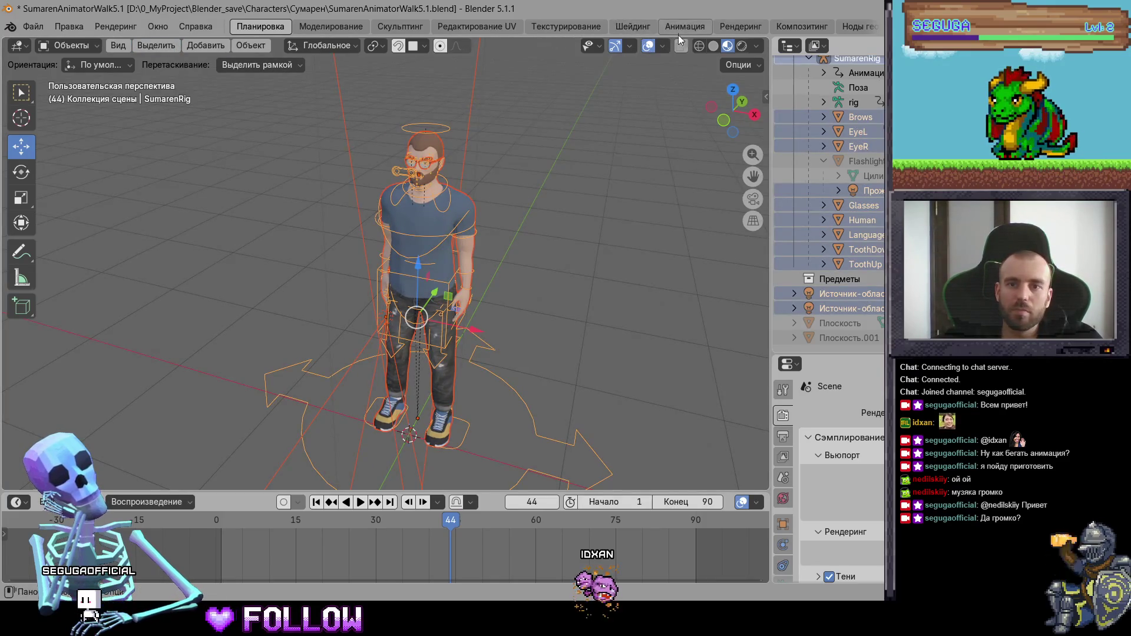
click(680, 27)
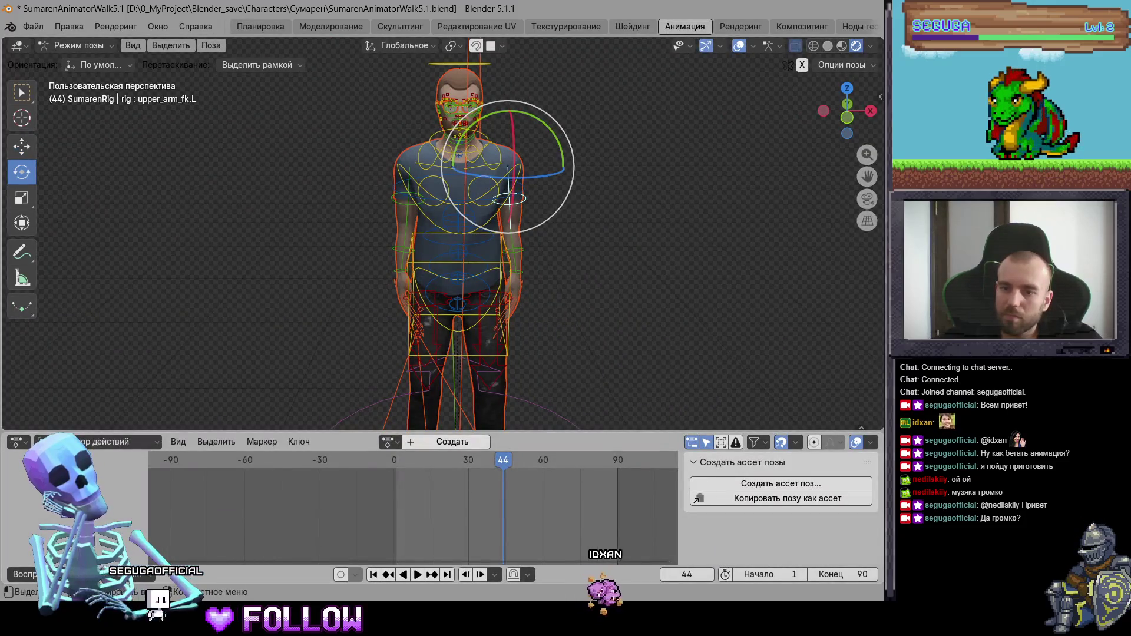
key(alt+a)
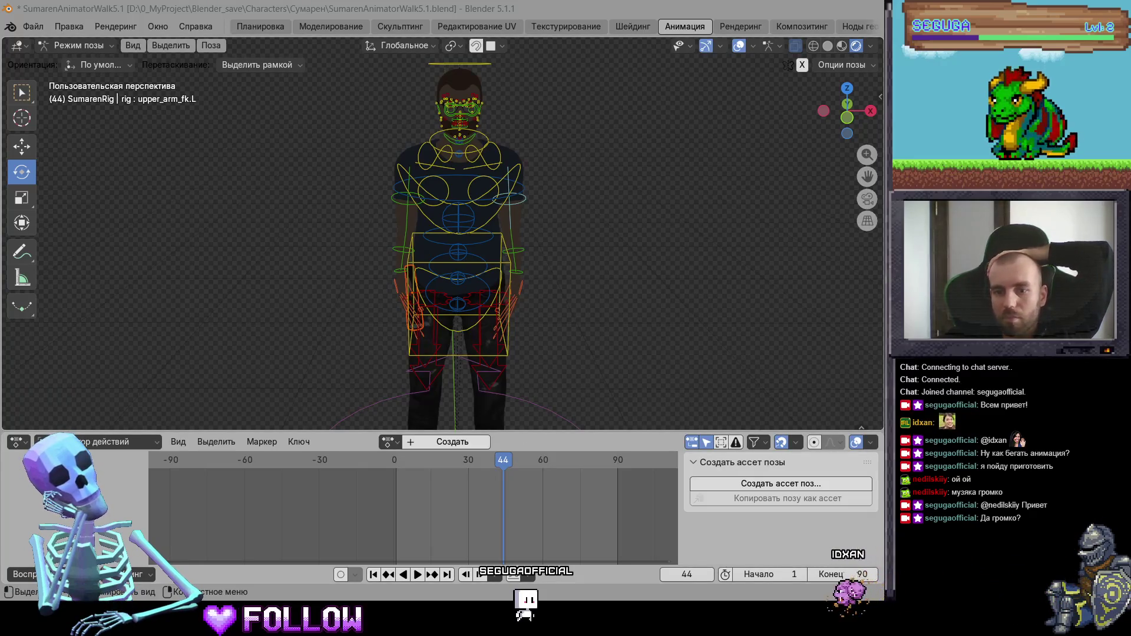
right_click(848, 495)
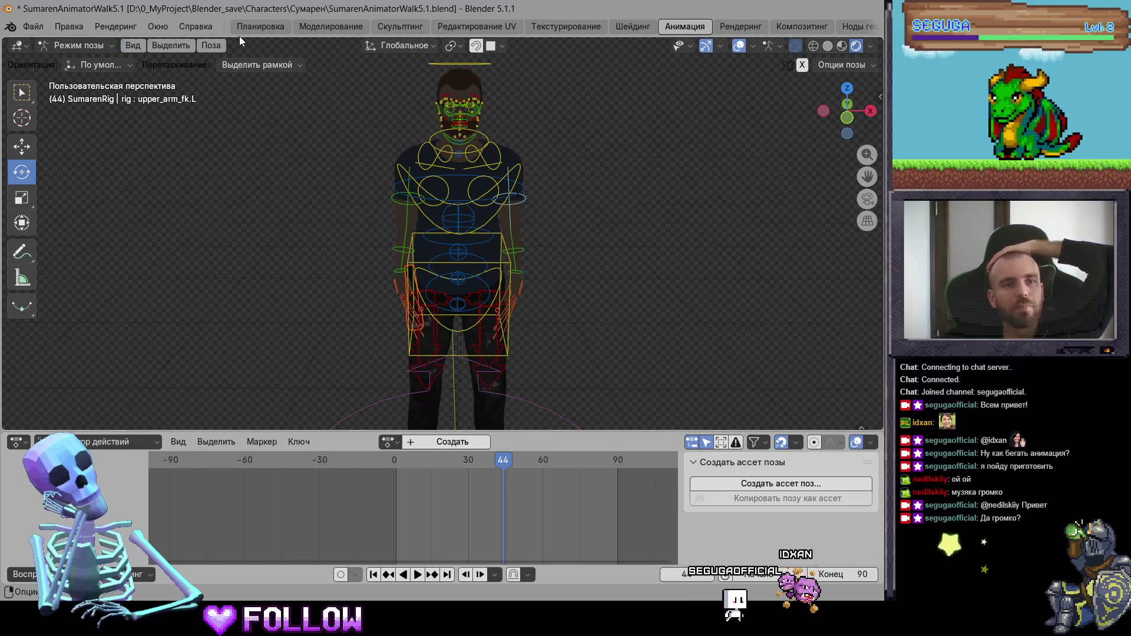
In the Layout workspace, clear the rig's user transforms in pose mode to restore the T-pose
click(261, 26)
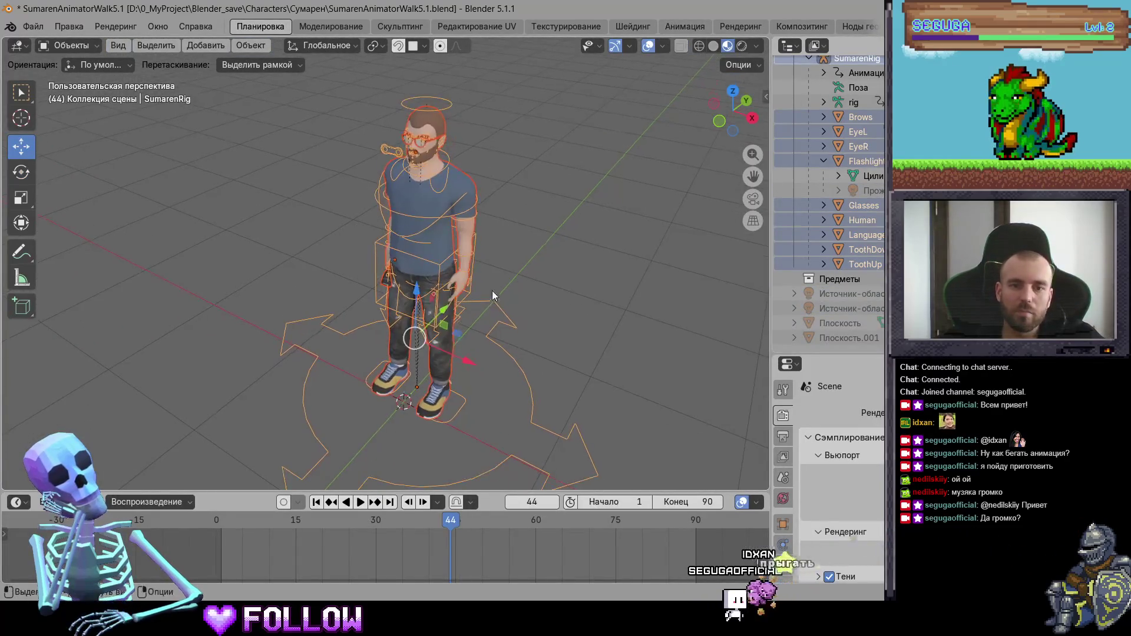
click(77, 45)
click(84, 95)
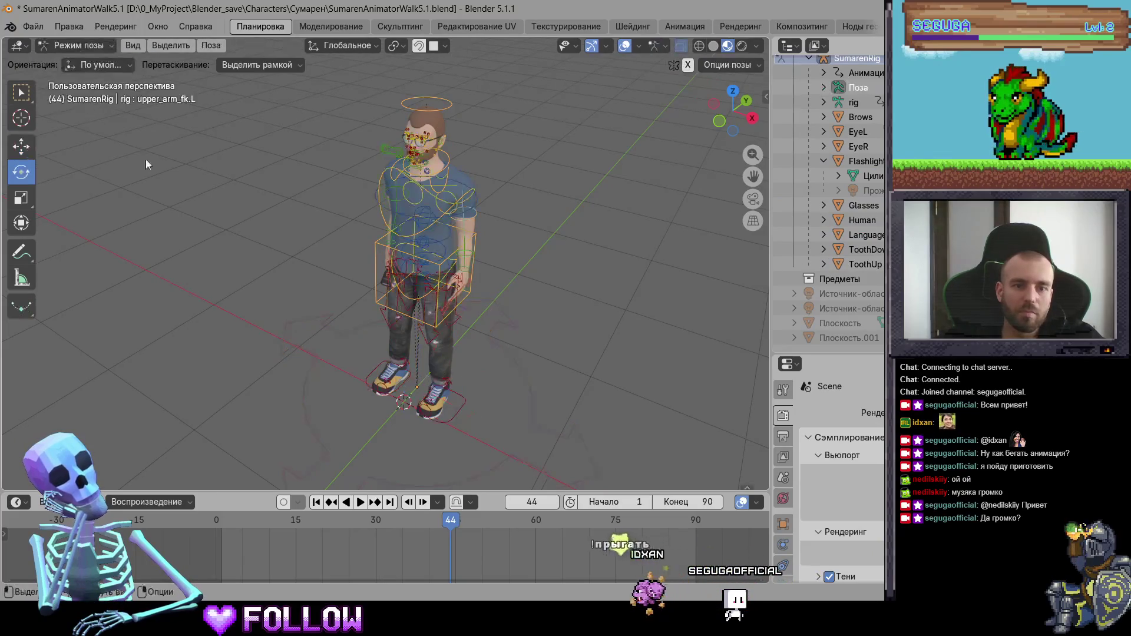
right_click(165, 185)
click(227, 318)
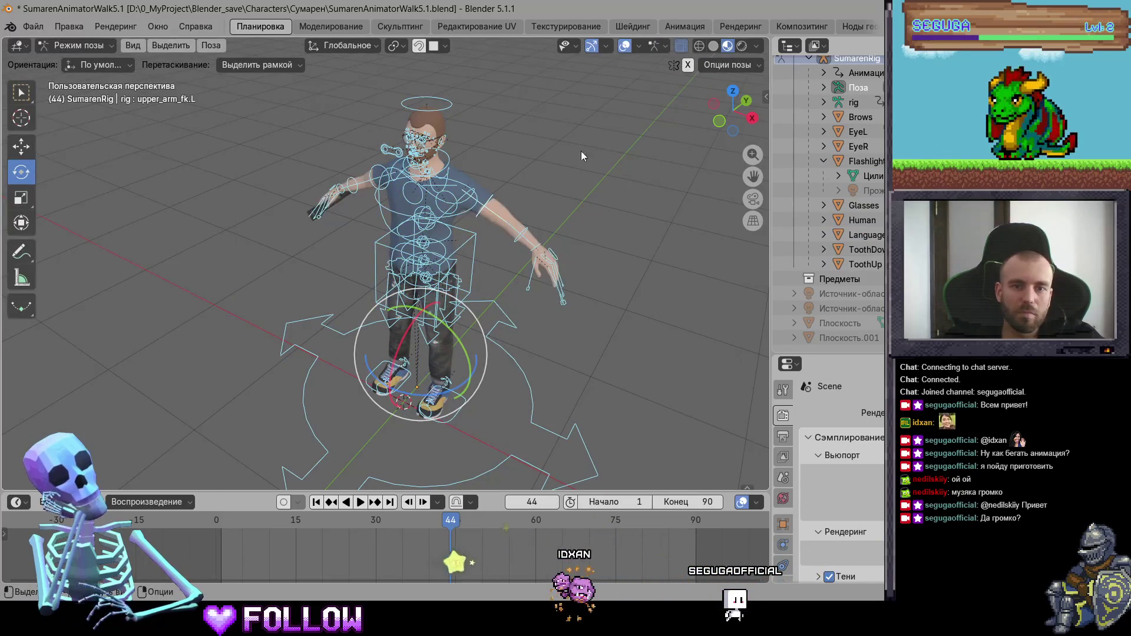
Return to object mode and select every object in the scene
click(89, 45)
key(a)
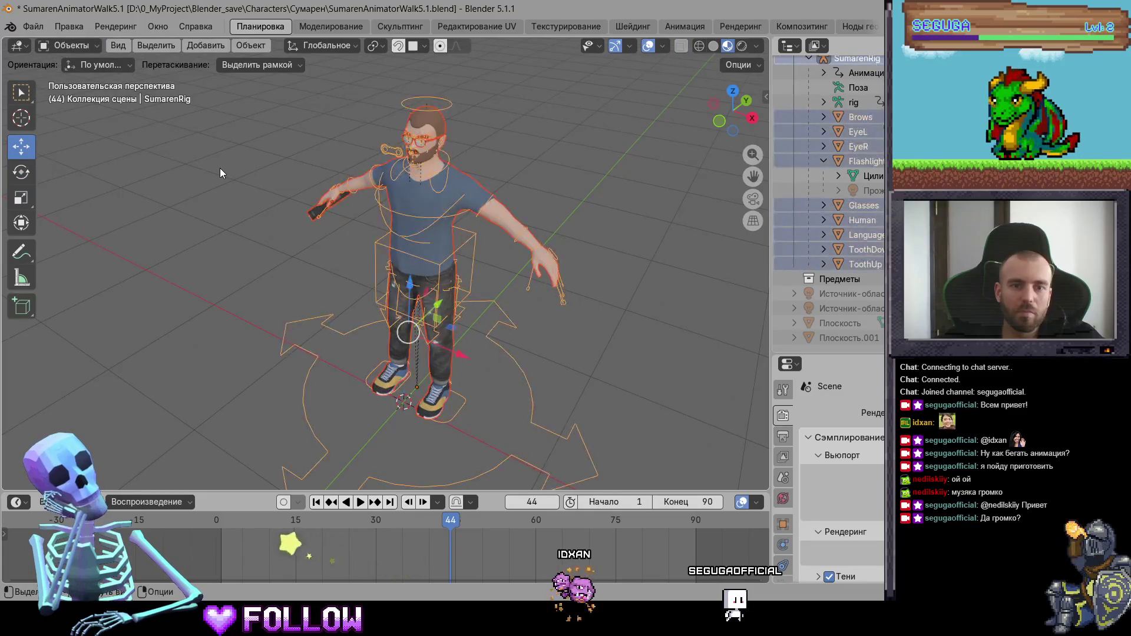
click(33, 26)
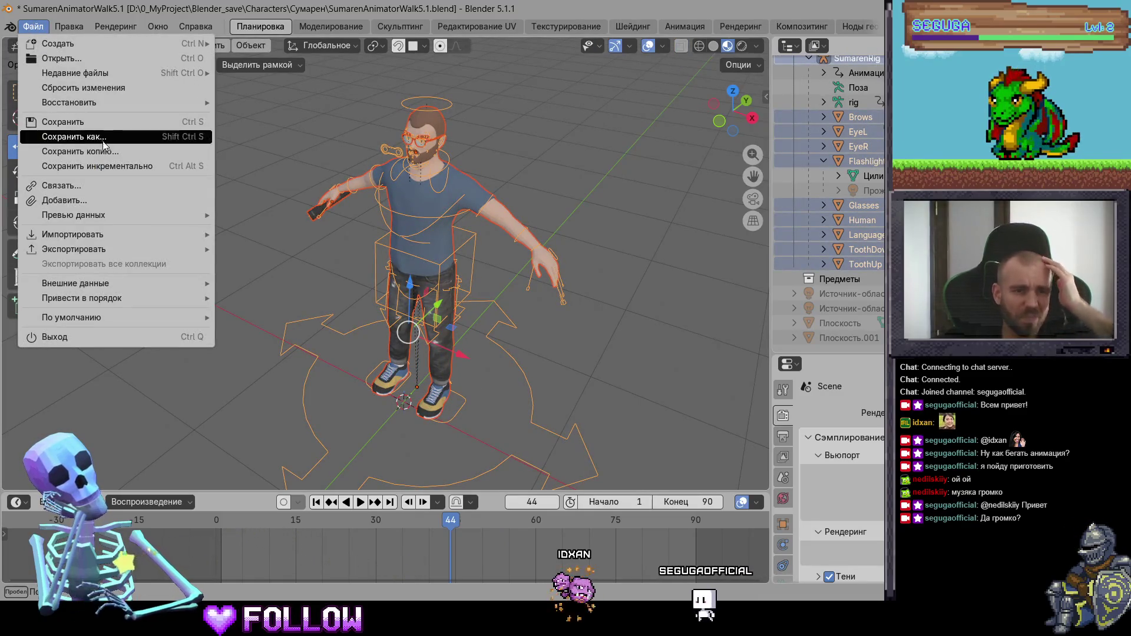
Start an FBX export and browse to the FBX\Animation\Tests folder
mouse_move(194, 249)
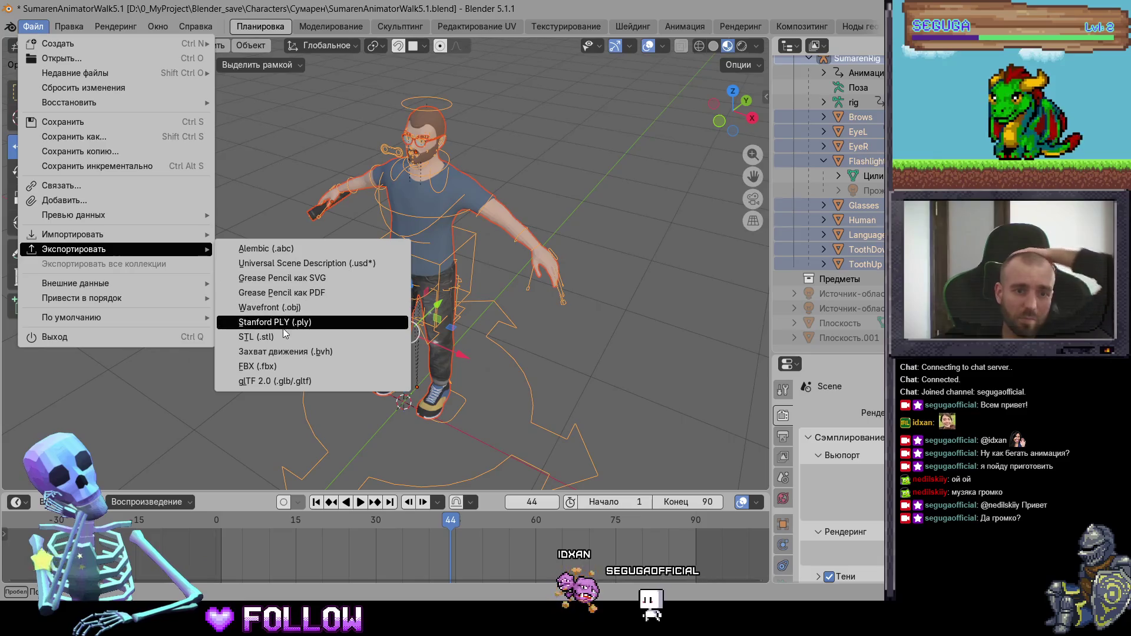
click(288, 366)
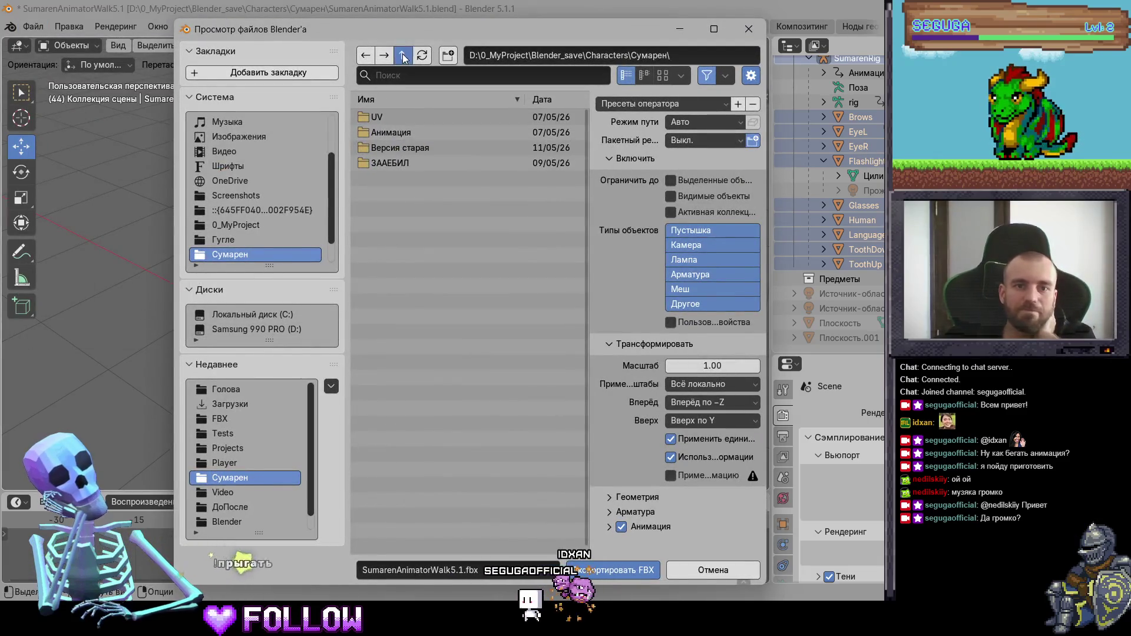
key(BackSpace)
key(BackSpace)
key(BackSpace)
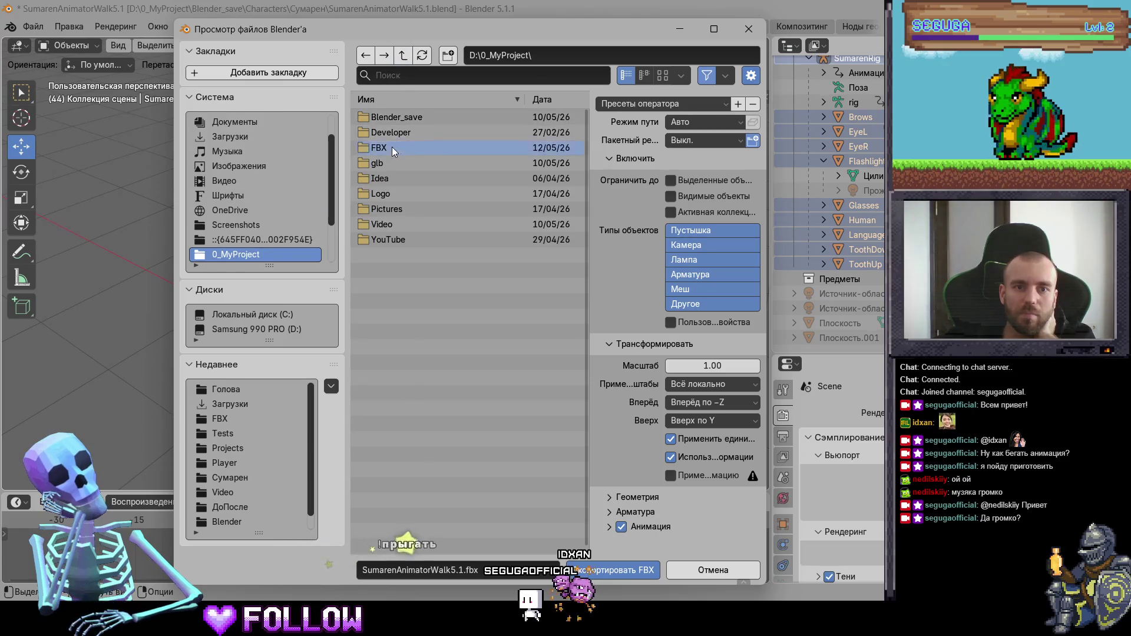
double_click(391, 147)
double_click(395, 119)
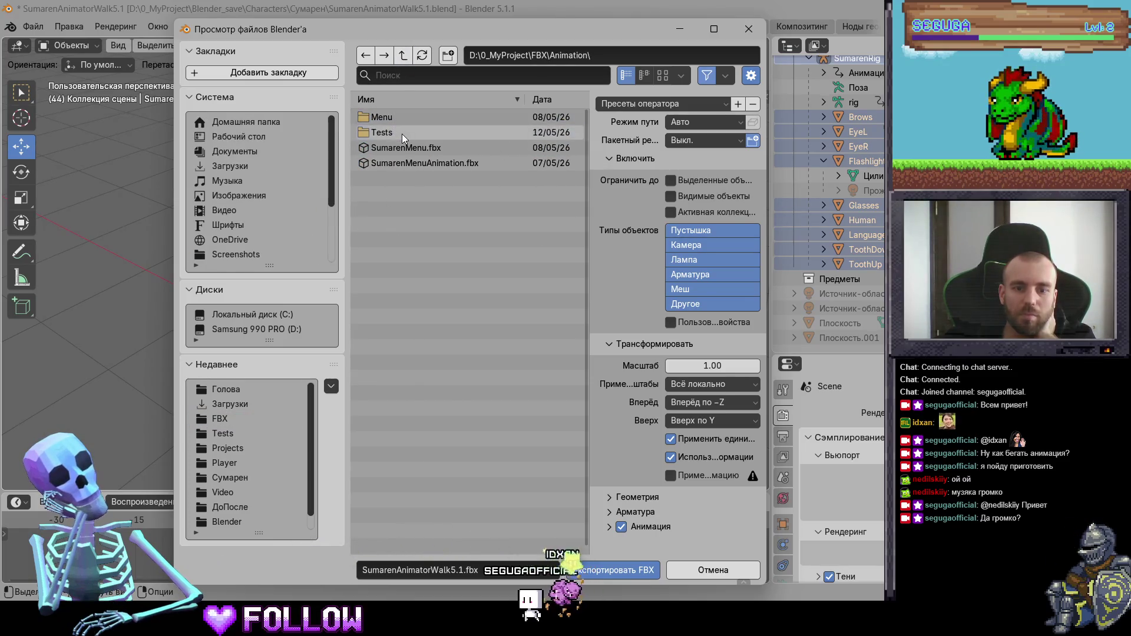
double_click(402, 134)
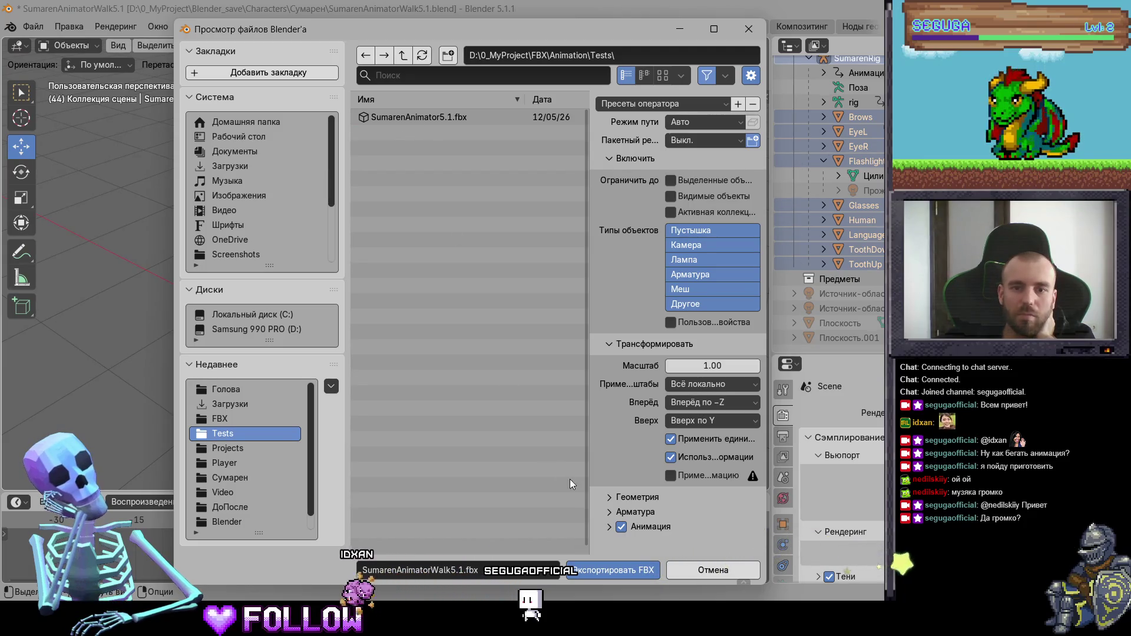
Apply the Unity export preset and overwrite SumarenAnimator5.1.fbx
click(643, 105)
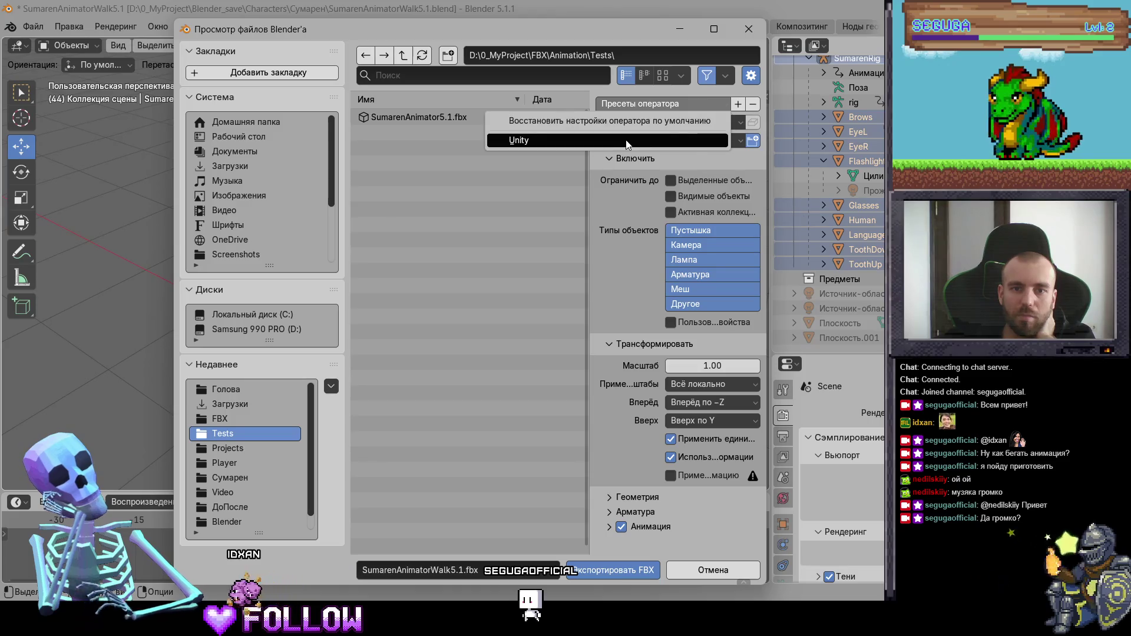
click(637, 142)
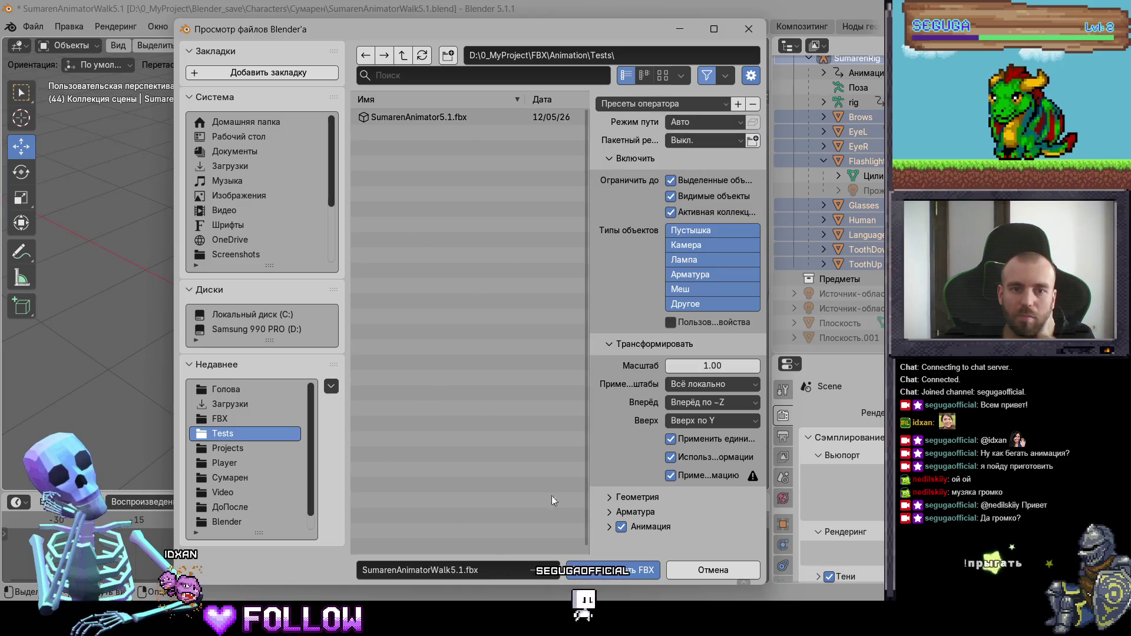
click(448, 118)
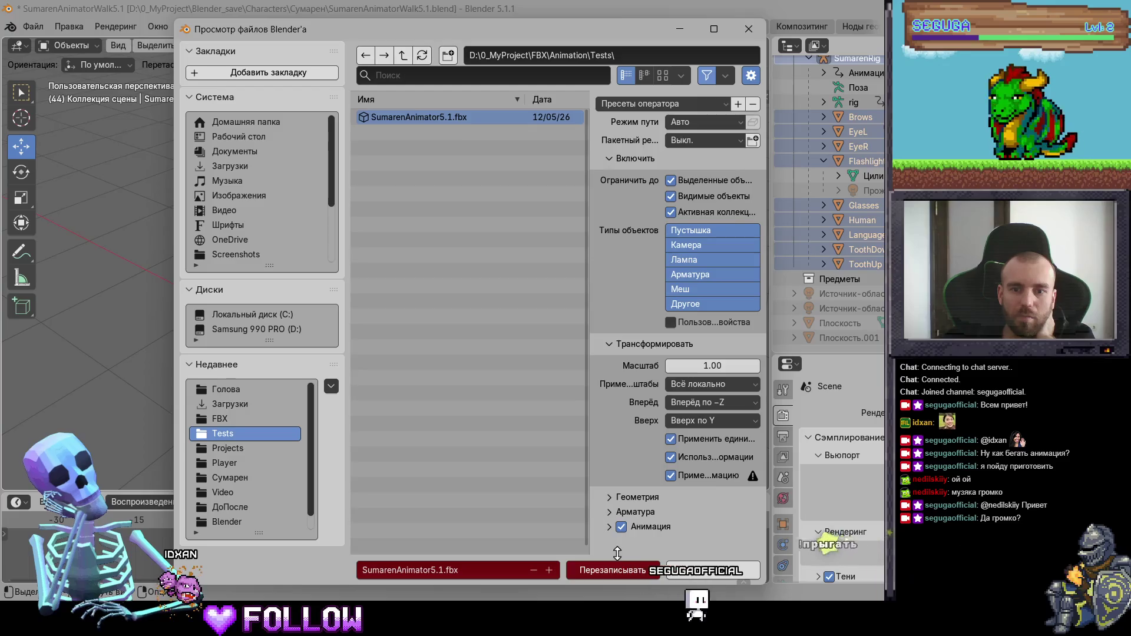
click(621, 572)
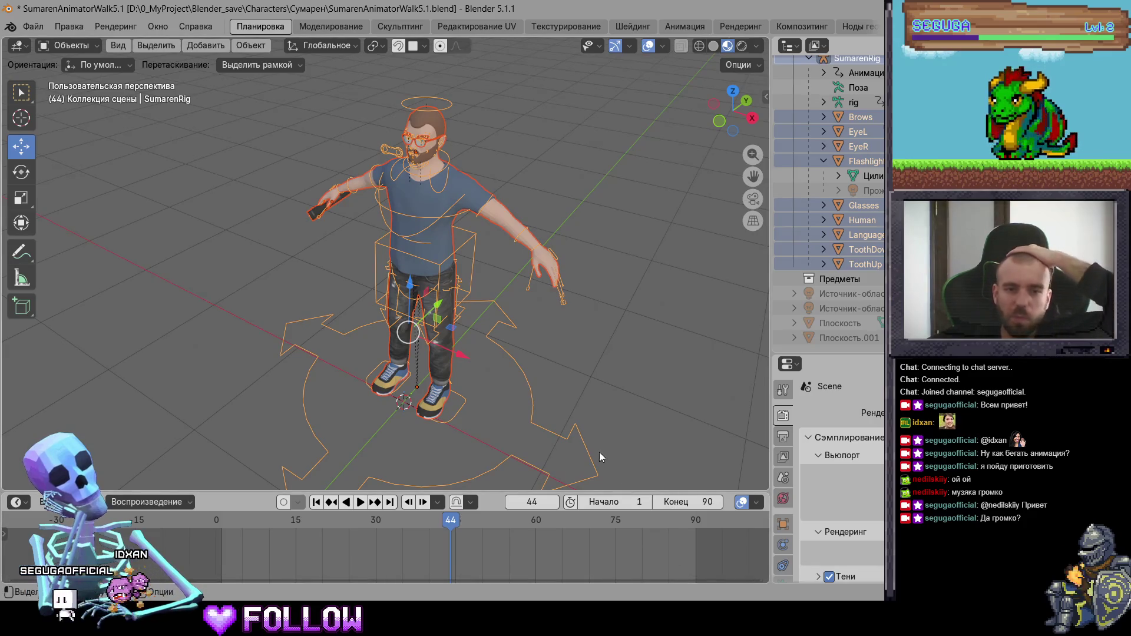
Zoom in on the T-posed character, deselect everything, and bring up the Windows Start menu
scroll(599, 452, up, 1)
click(678, 145)
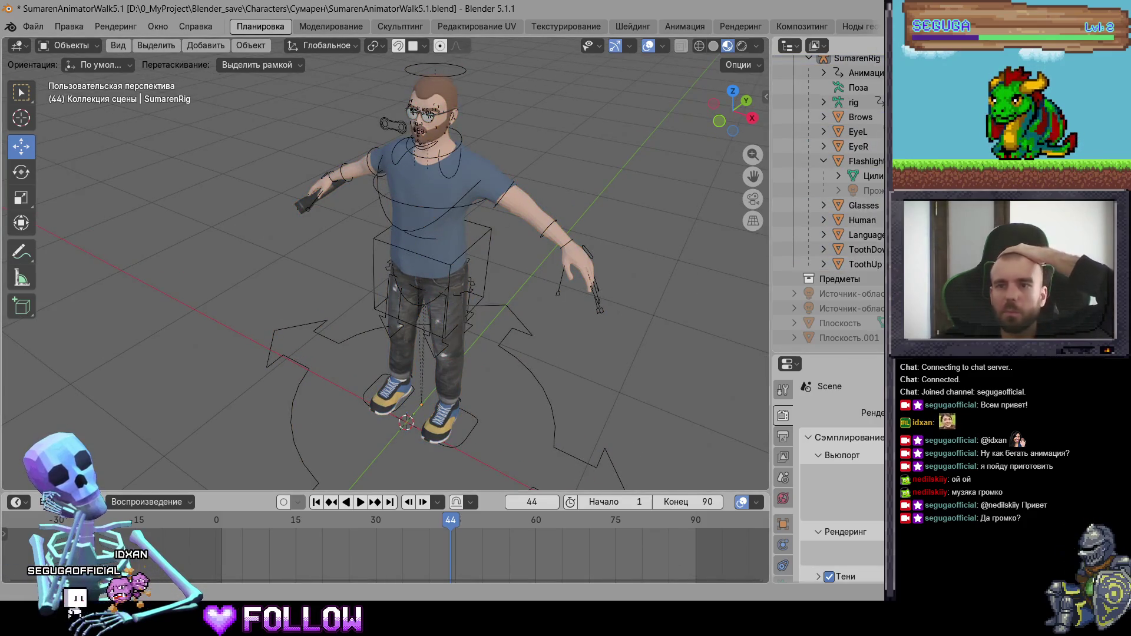
key(super)
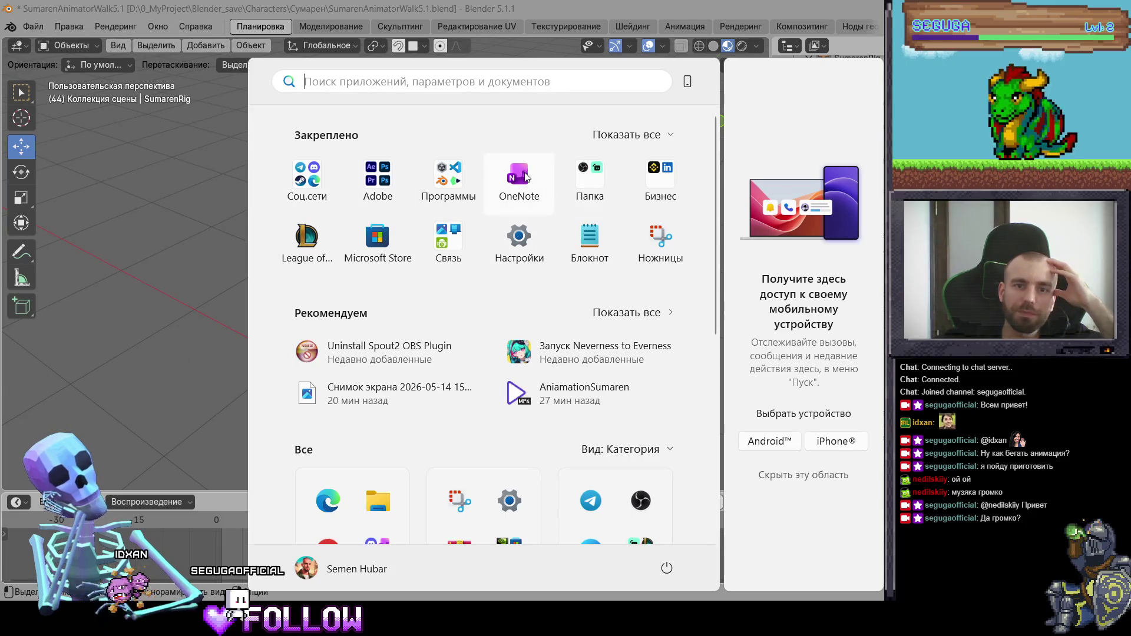
Open the Программы shortcut group in the Start menu, then close Start
click(449, 177)
key(super)
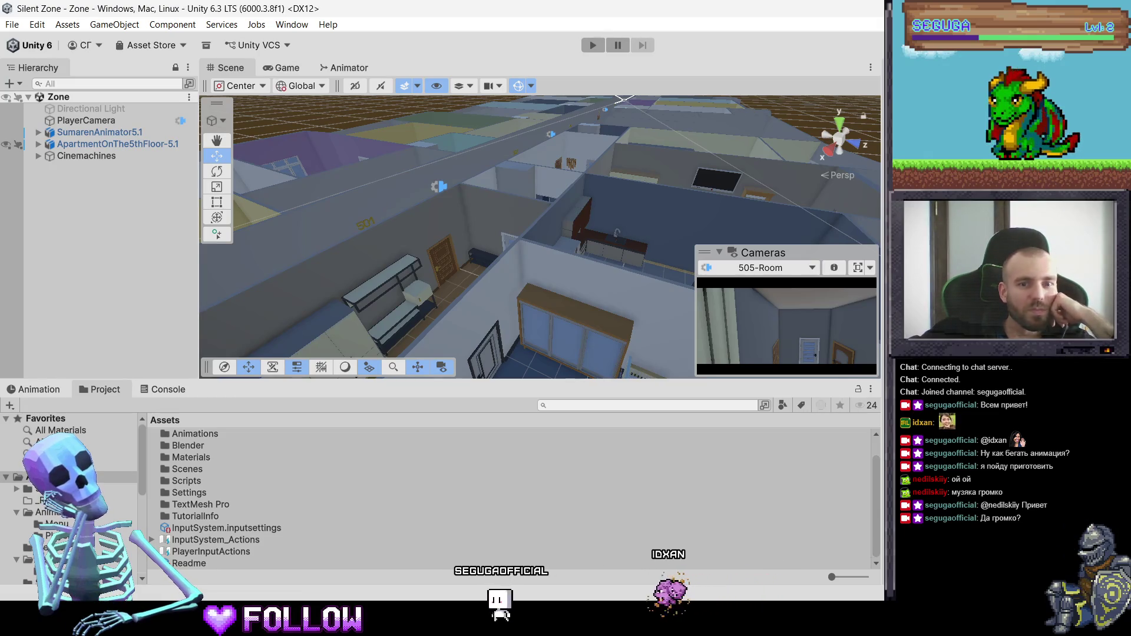
click(189, 563)
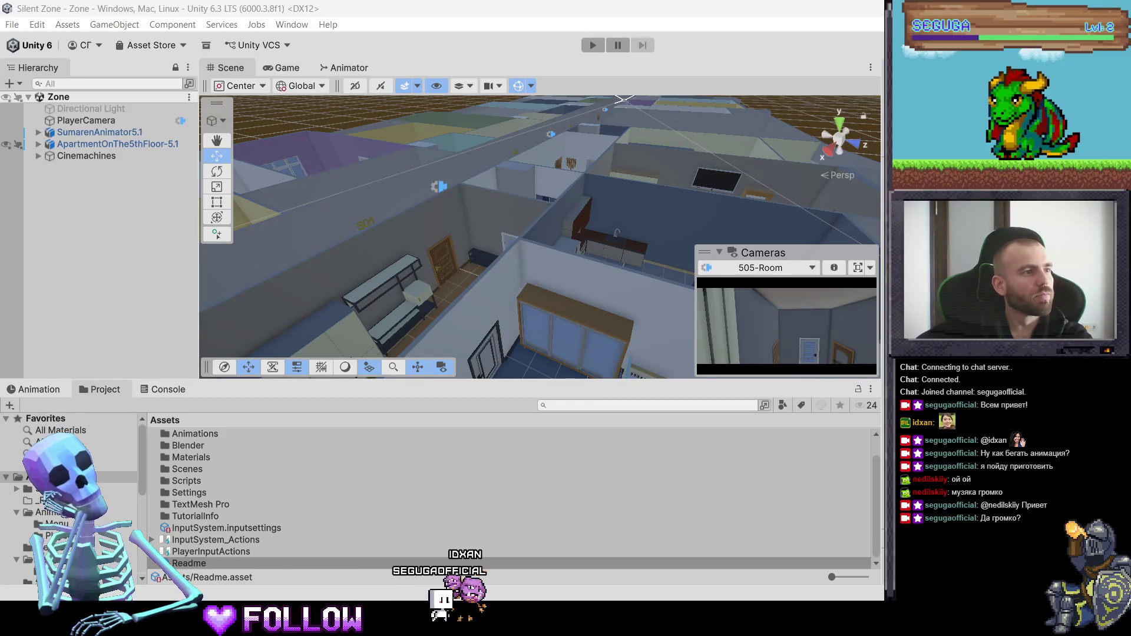
key(super+shift+s)
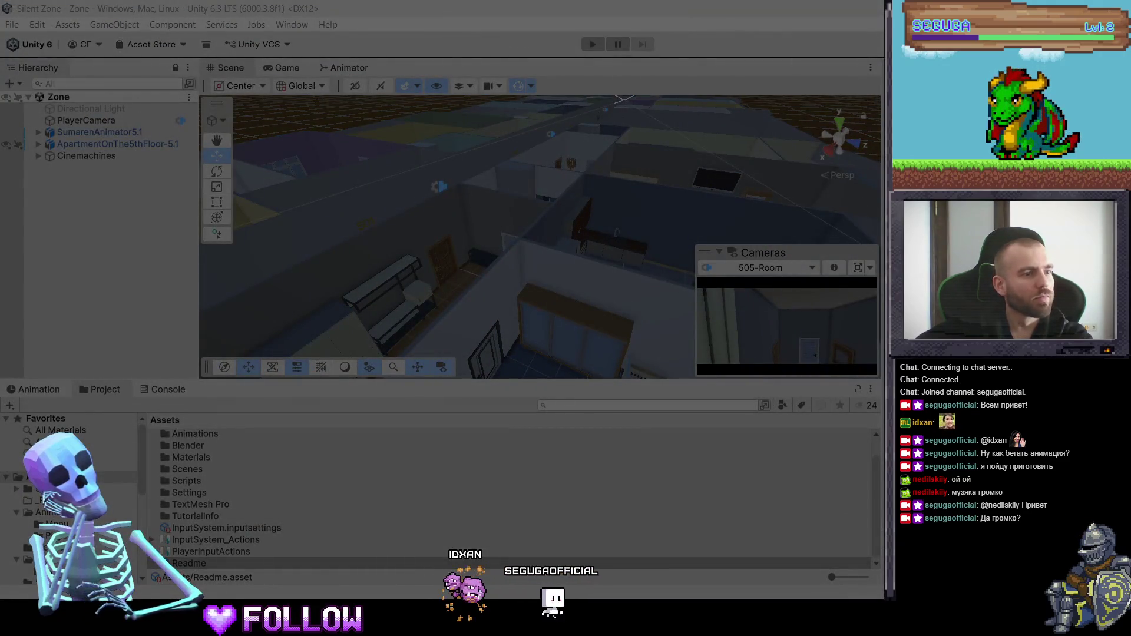
key(Escape)
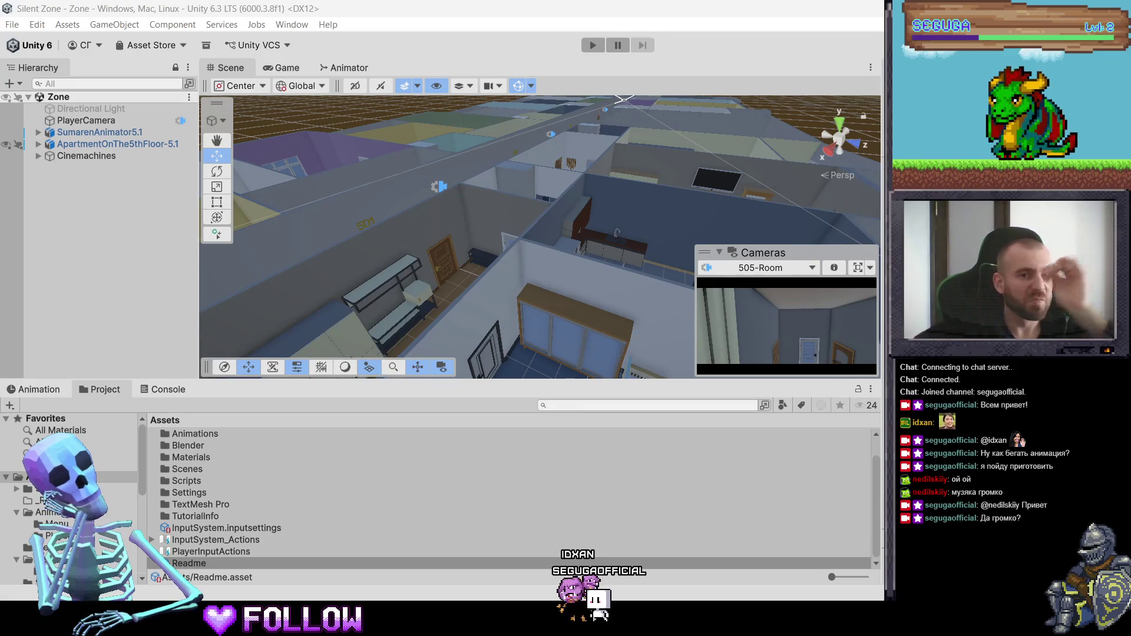
Select SumarenAnimator5.1 in the Hierarchy, frame and orbit around it, then switch to Blender
mouse_move(384, 222)
middle_down()
mouse_move(401, 227)
mouse_move(407, 253)
middle_up()
click(147, 133)
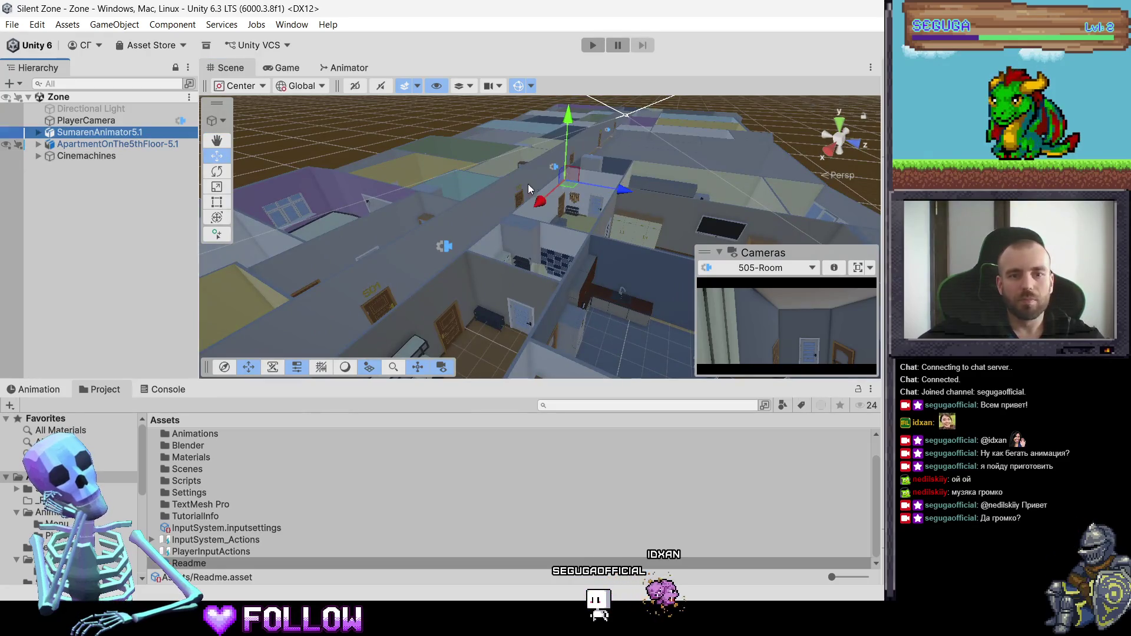
key(f)
mouse_move(500, 239)
right_down()
mouse_move(295, 236)
mouse_move(360, 216)
right_up()
key(f)
mouse_move(371, 215)
alt+mouse_down()
mouse_move(638, 209)
mouse_move(615, 218)
alt+mouse_up()
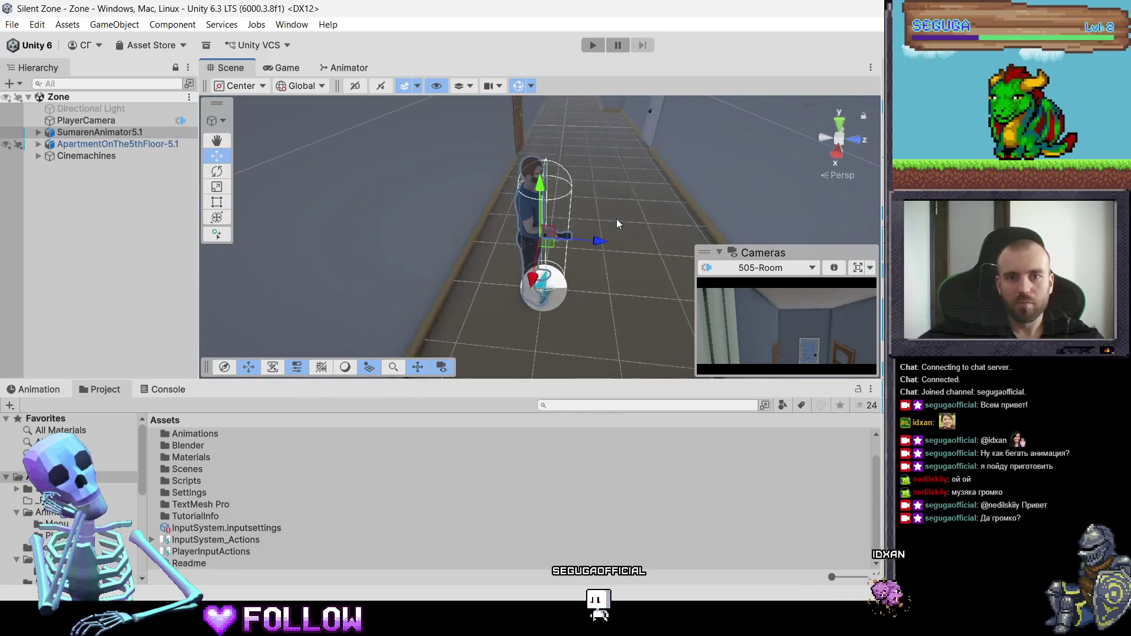
key(alt+Tab)
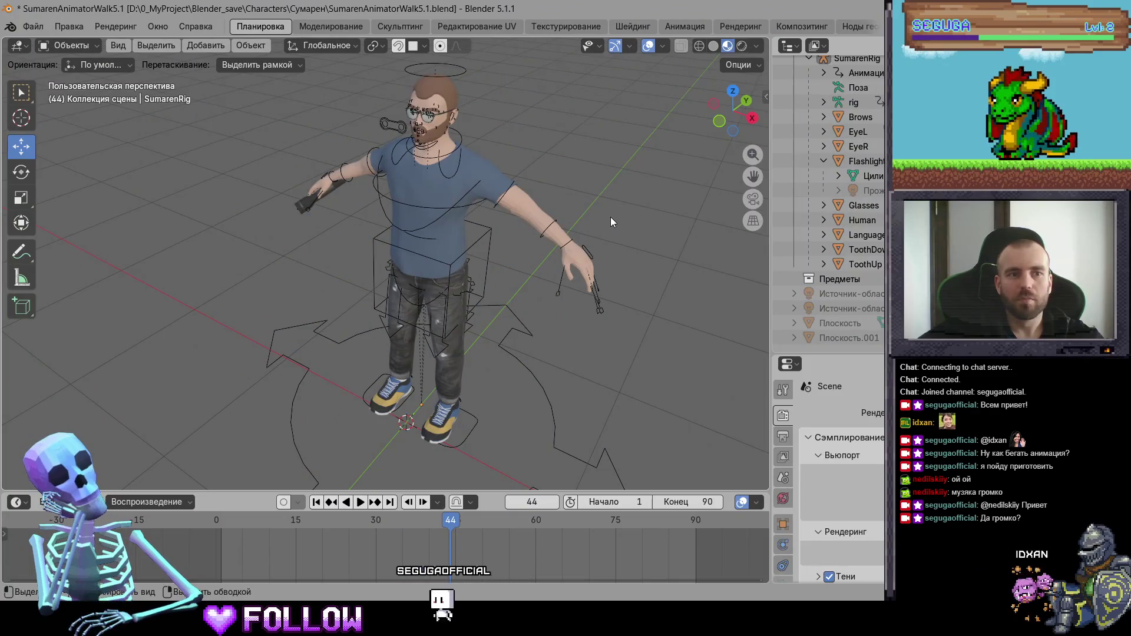
Save the Blender file as SumarenAnimator5.1.blend and switch back to Unity
click(33, 27)
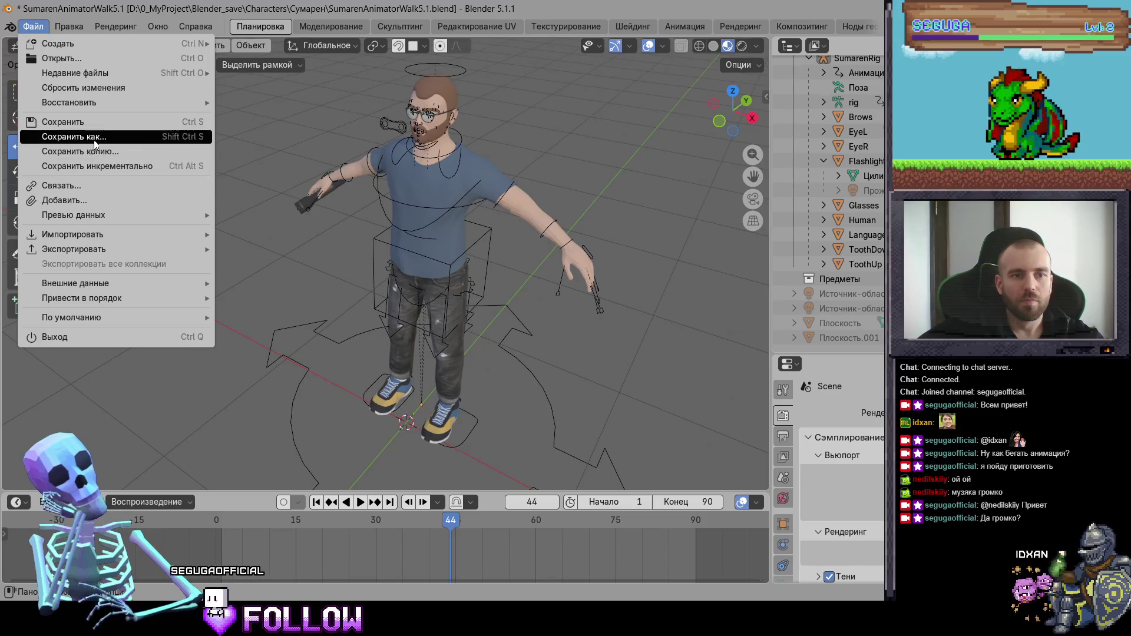
key(Return)
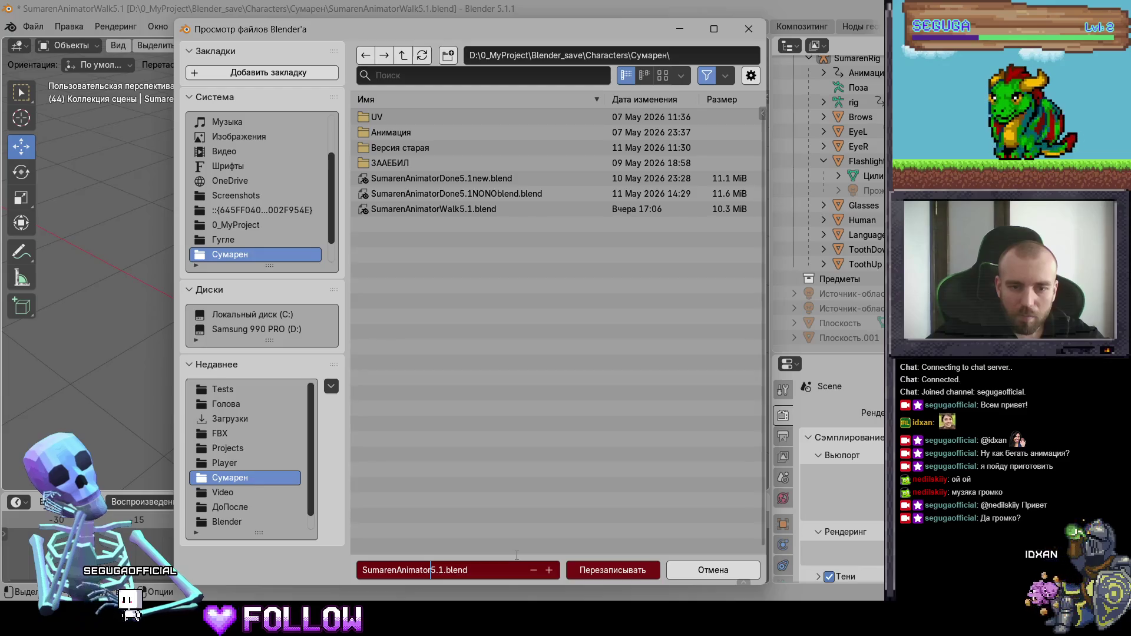
key(Return)
click(595, 573)
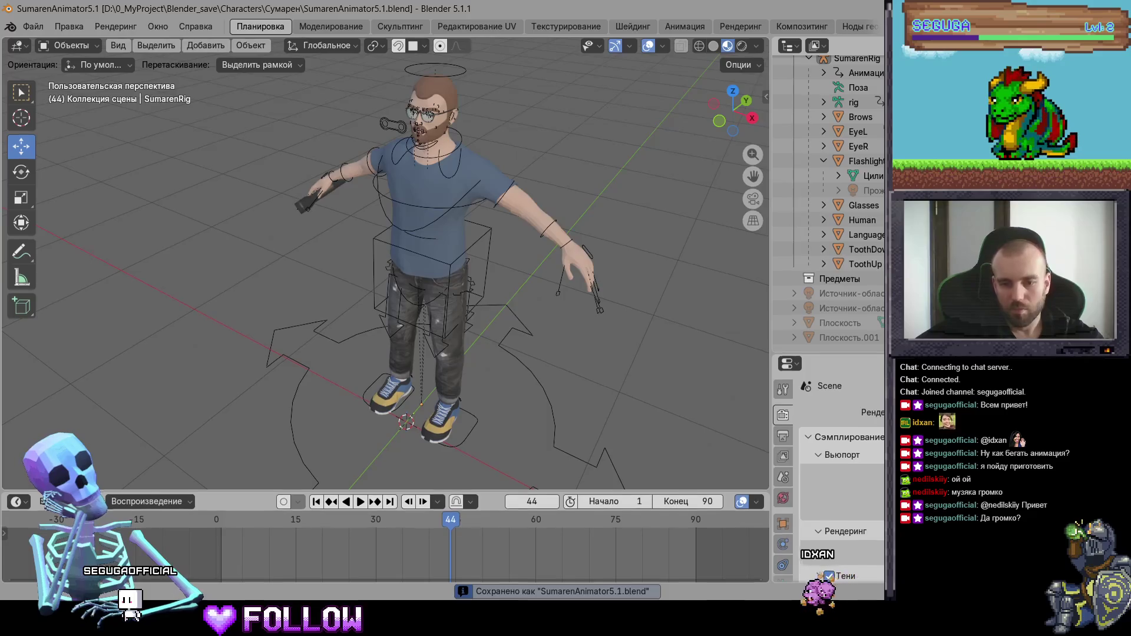
click(666, 623)
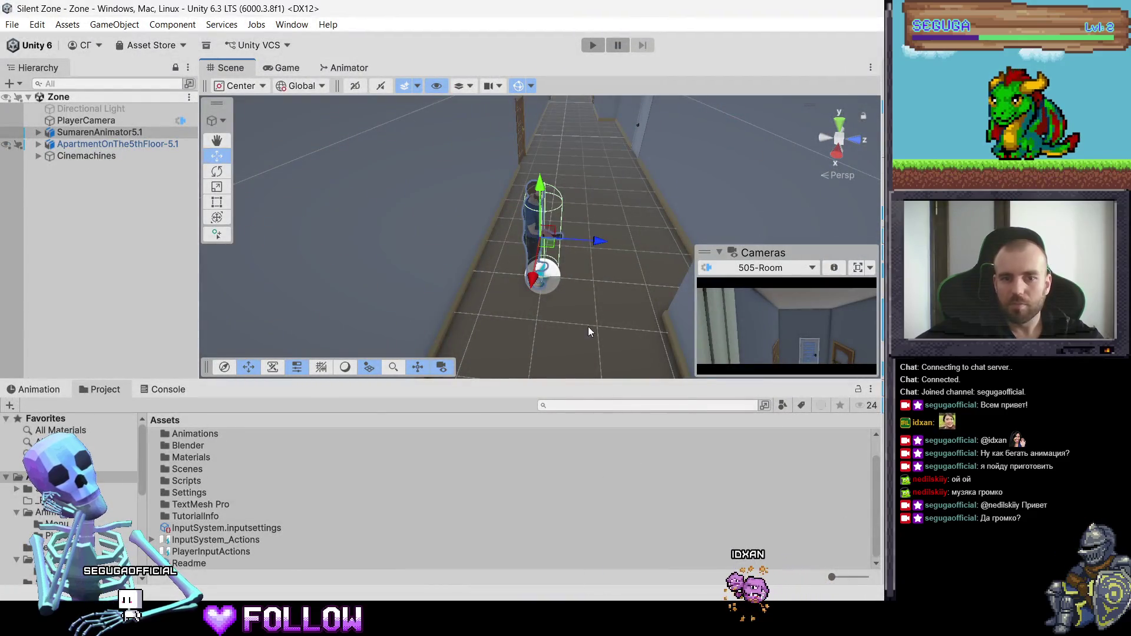
Browse the Project panel to the Assets/3D/Player folder
scroll(72, 502, down, 5)
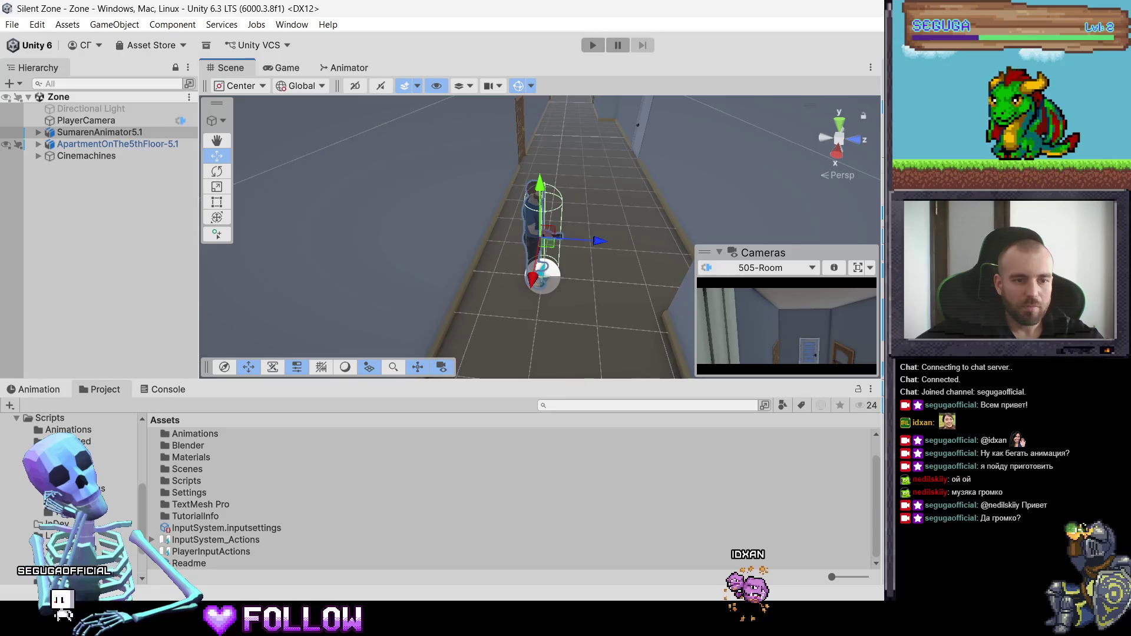
scroll(71, 502, up, 3)
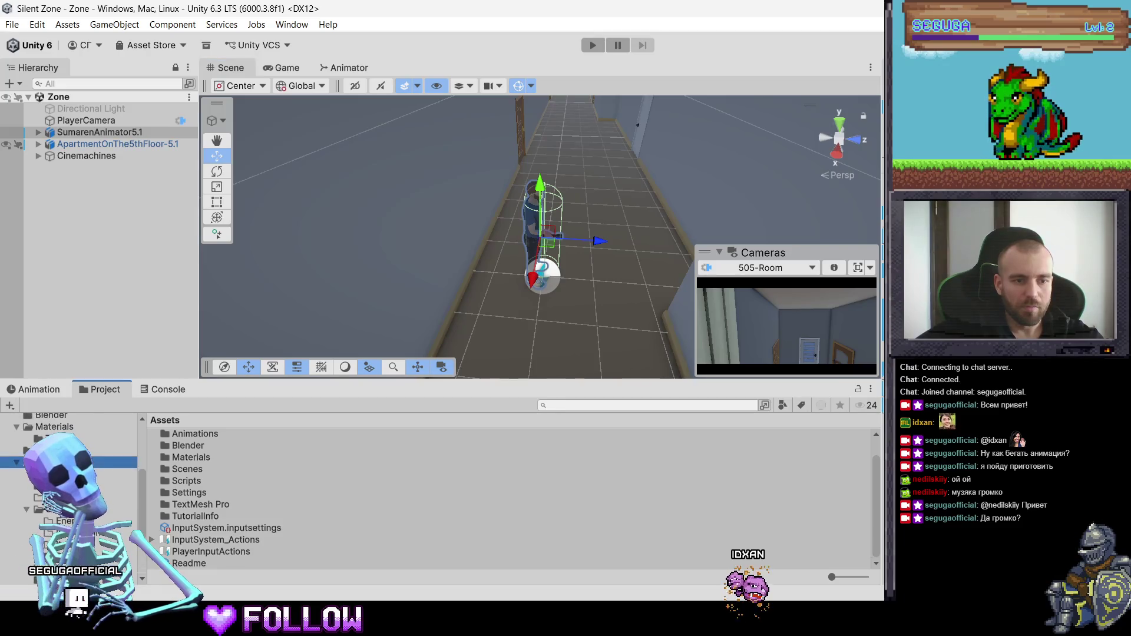
click(60, 462)
click(60, 450)
scroll(71, 500, up, 5)
click(42, 444)
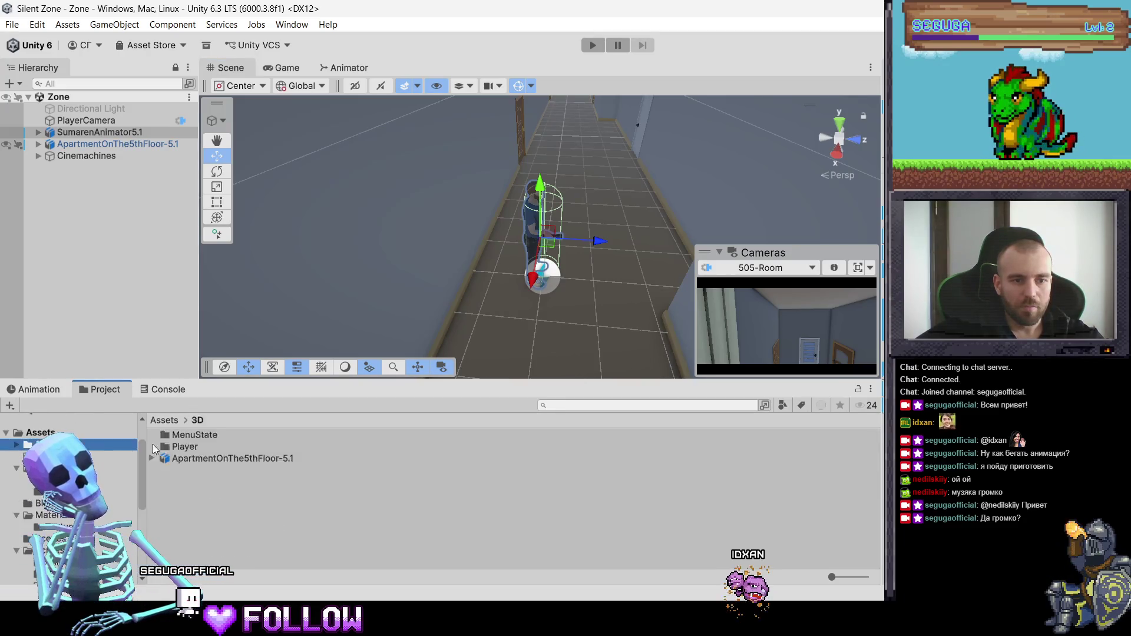
click(191, 459)
double_click(176, 443)
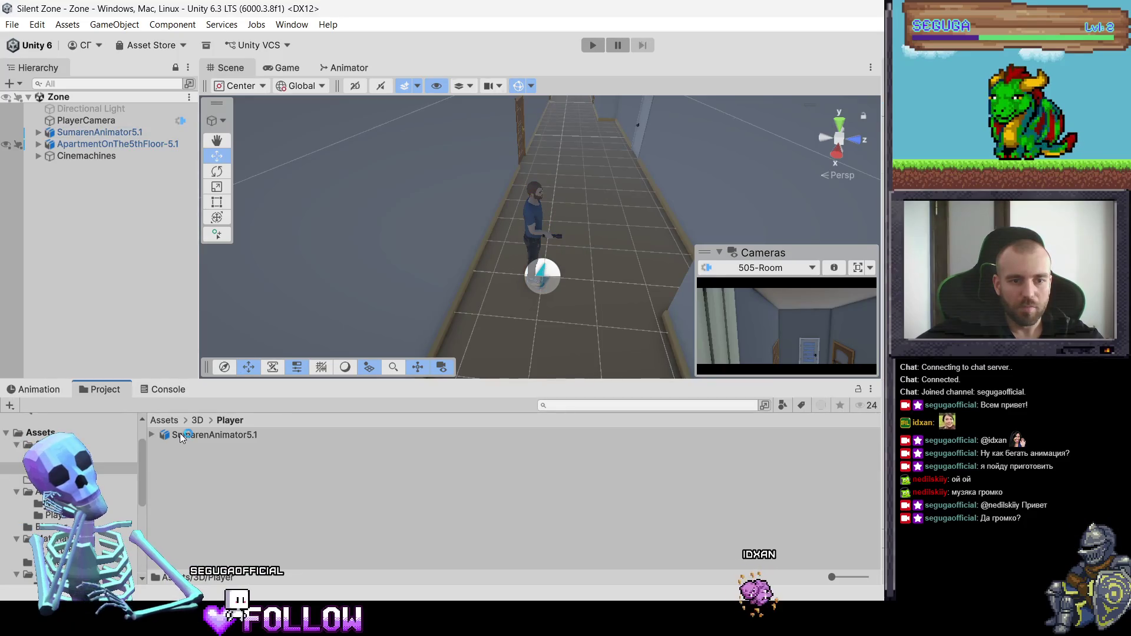
Delete the old SumarenAnimator5.1 model asset and confirm the deletion
click(179, 433)
right_click(179, 433)
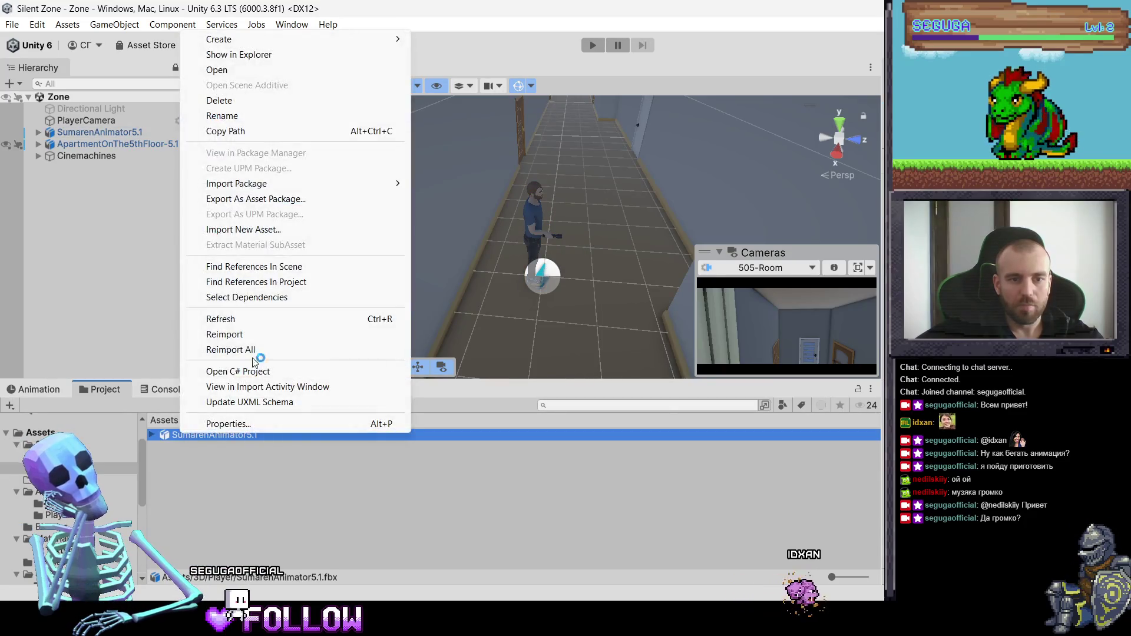
click(244, 98)
click(577, 333)
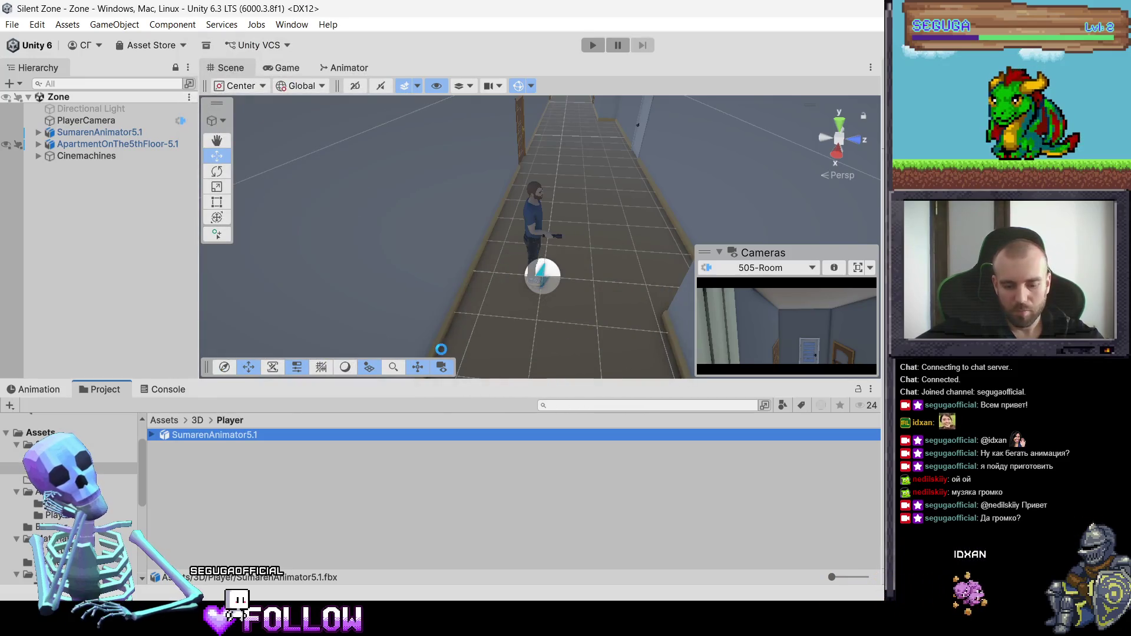
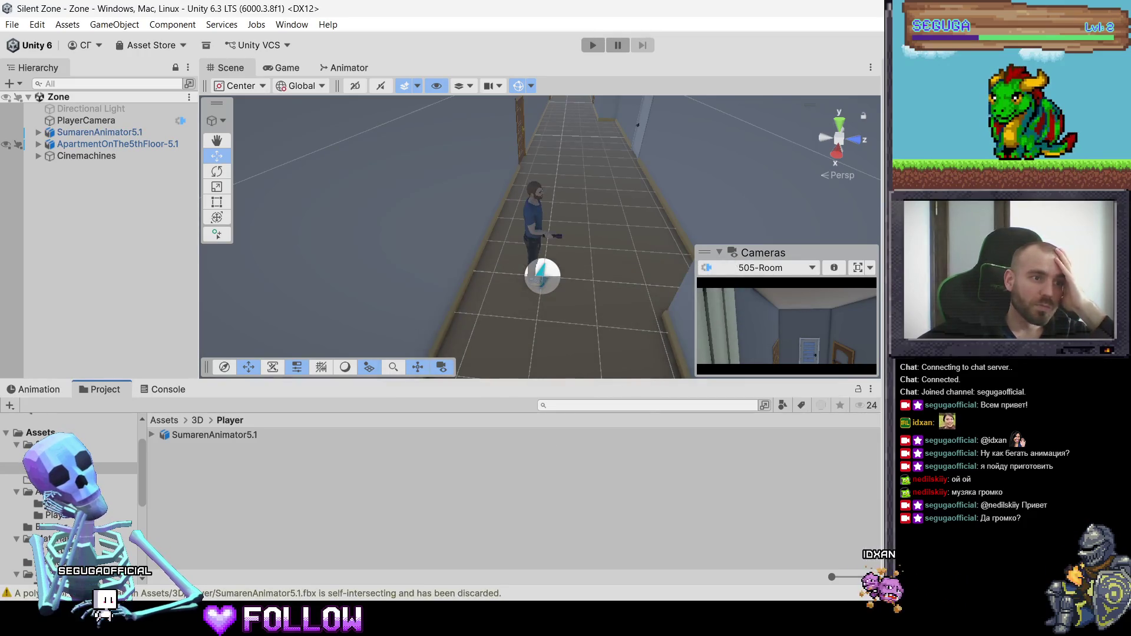
Select the SumarenAnimator5.1 model asset and pan the scene view along the corridor
click(224, 439)
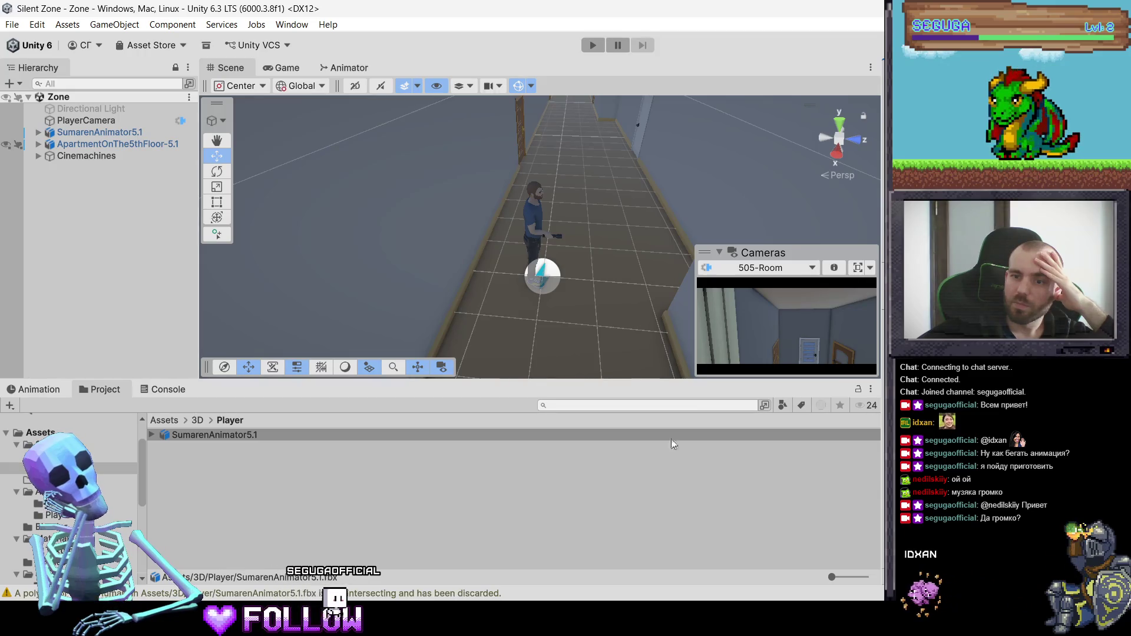
mouse_move(606, 218)
middle_down()
mouse_move(533, 192)
mouse_move(566, 208)
middle_up()
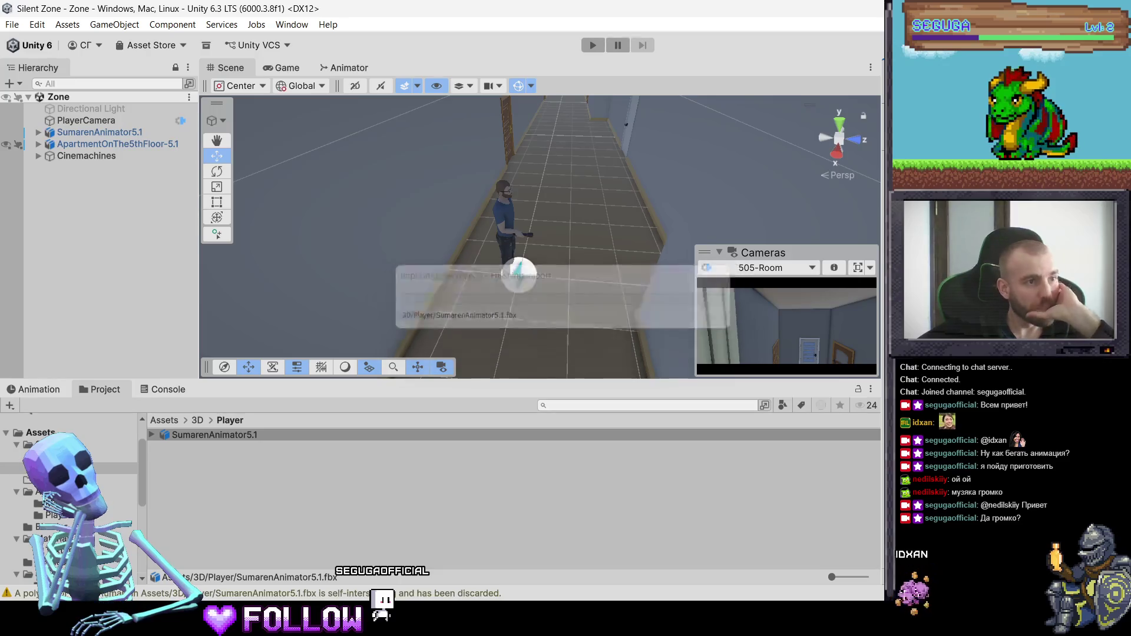
Open PlayerController in the Animator and delete its old Idle and Walk states
click(66, 517)
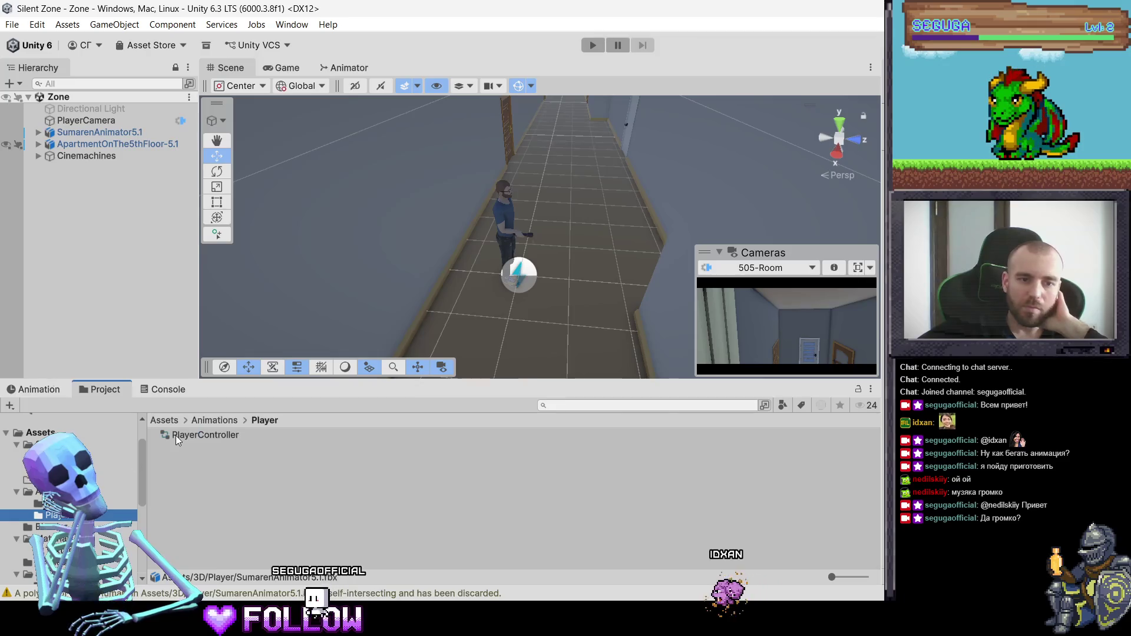
double_click(176, 436)
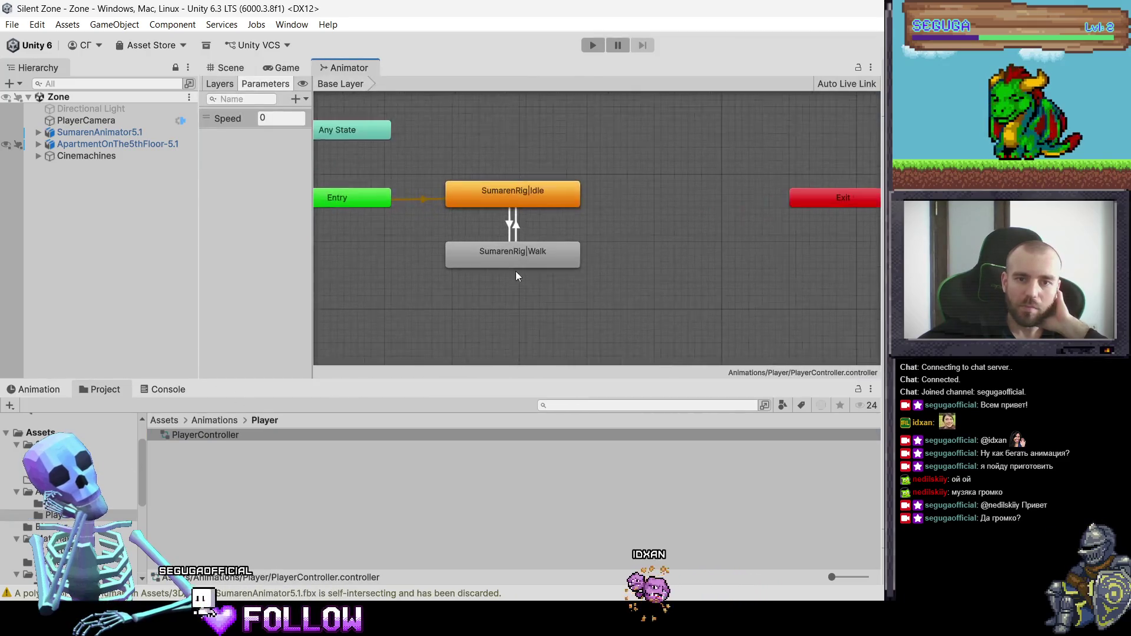
drag(516, 276, 515, 161)
right_click(510, 201)
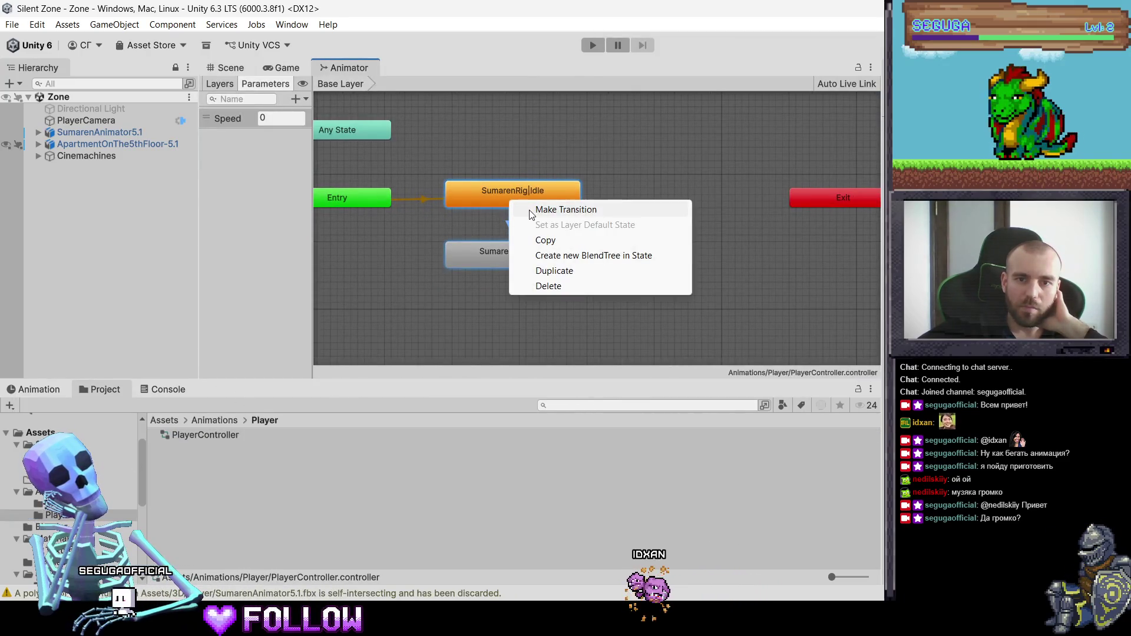
click(525, 263)
right_click(534, 261)
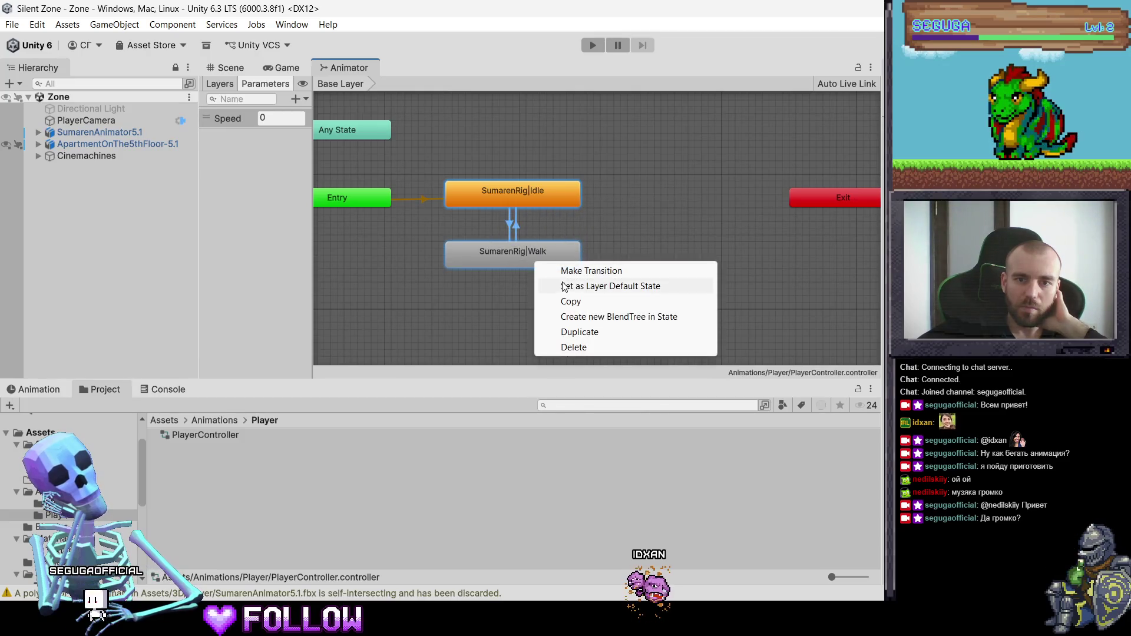
click(590, 348)
Add the SumarenRig Idle (default), Run and Walk clips as states in the graph
click(59, 469)
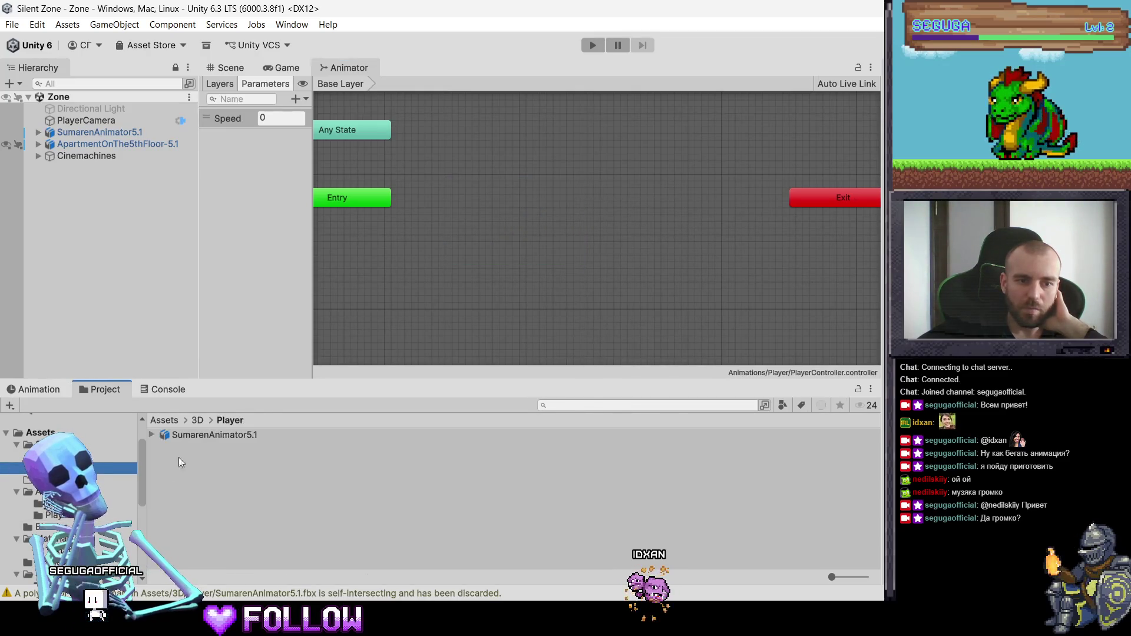
click(155, 434)
scroll(210, 462, down, 5)
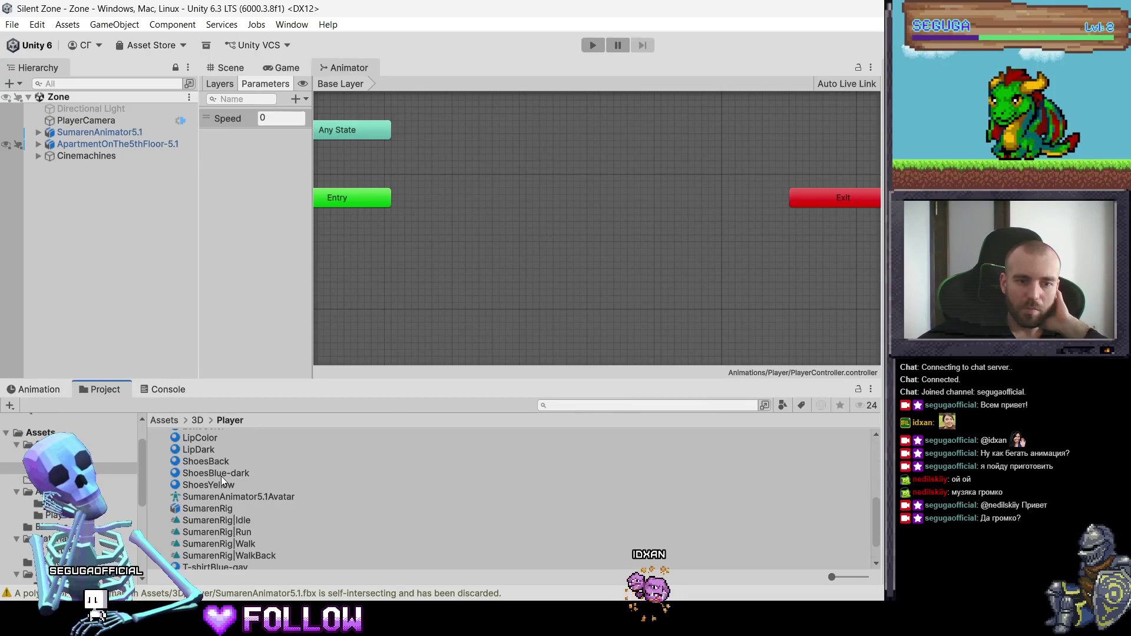
scroll(224, 479, down, 3)
click(229, 481)
mouse_move(228, 481)
mouse_down()
mouse_move(460, 262)
mouse_move(454, 213)
mouse_move(466, 201)
mouse_up()
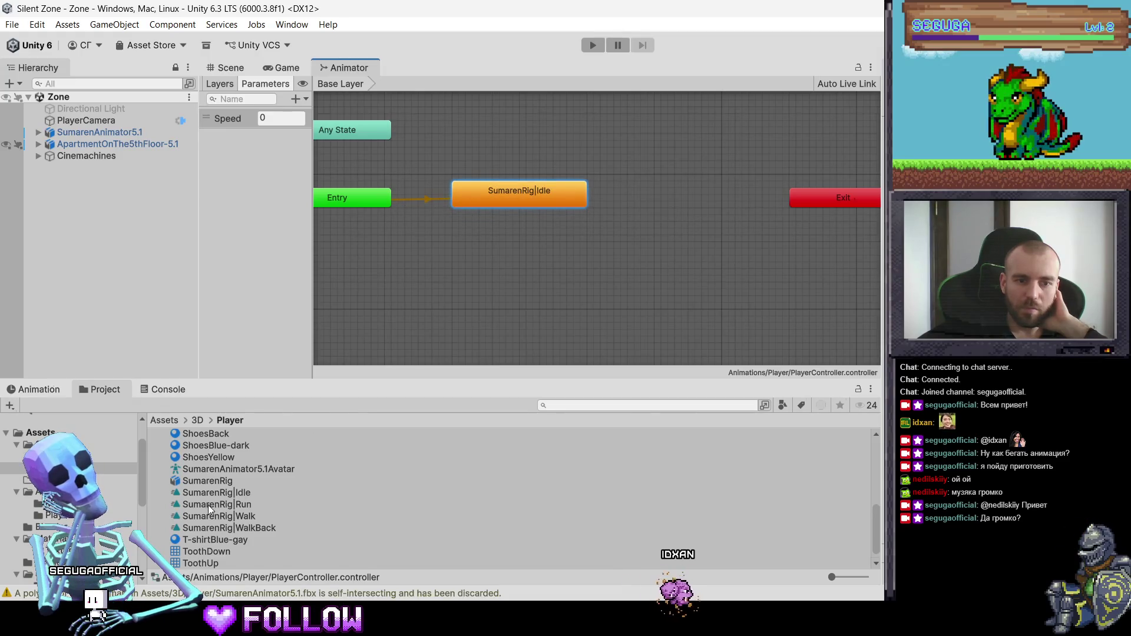
mouse_move(207, 505)
mouse_down()
mouse_move(479, 314)
mouse_move(489, 284)
mouse_move(480, 256)
mouse_up()
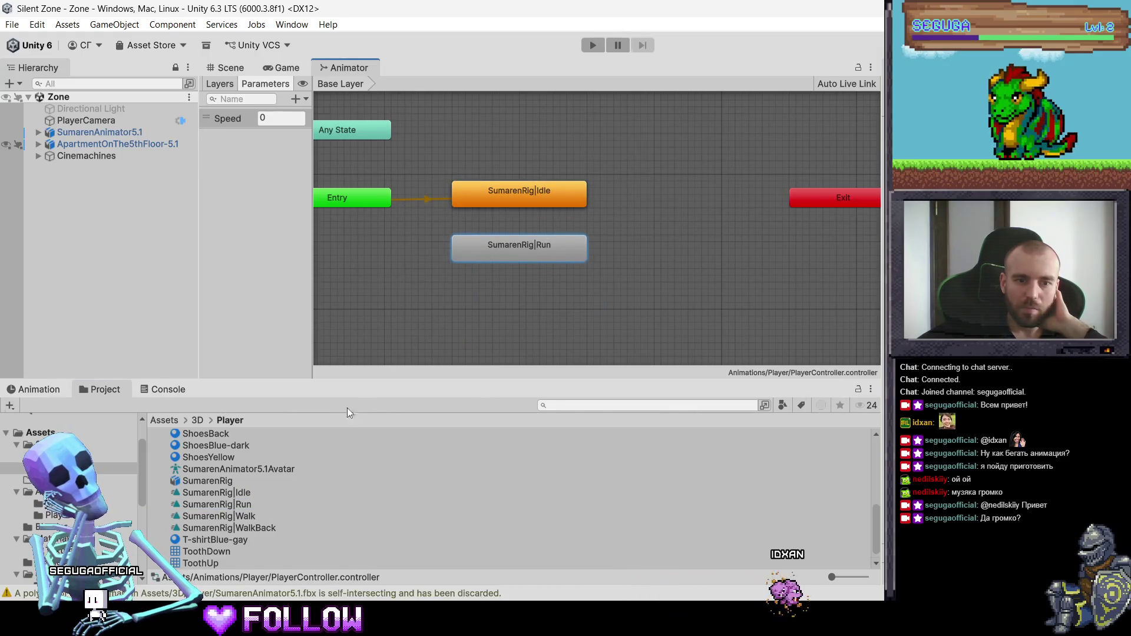
drag(232, 516, 602, 333)
Arrange Walk below Idle, Run to the right of Idle, and Entry above Idle
drag(523, 257, 450, 289)
mouse_move(642, 359)
mouse_down()
mouse_move(574, 245)
mouse_move(430, 256)
mouse_move(458, 263)
mouse_move(681, 235)
mouse_move(634, 215)
mouse_up()
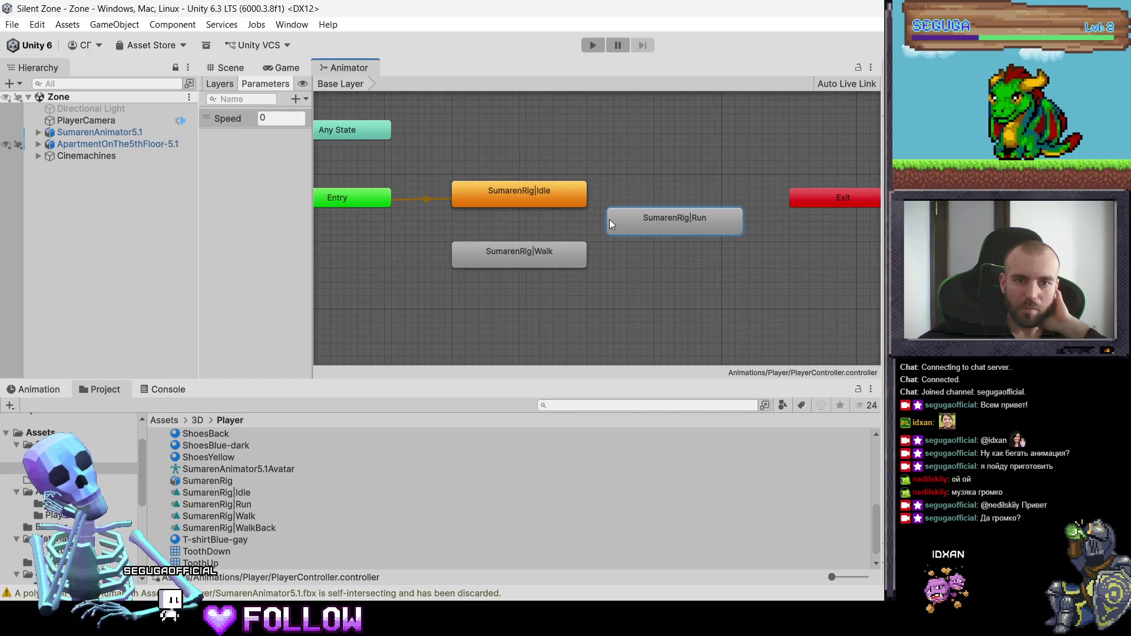
drag(617, 222, 362, 242)
mouse_move(346, 203)
mouse_down()
mouse_move(536, 114)
mouse_move(532, 126)
mouse_up()
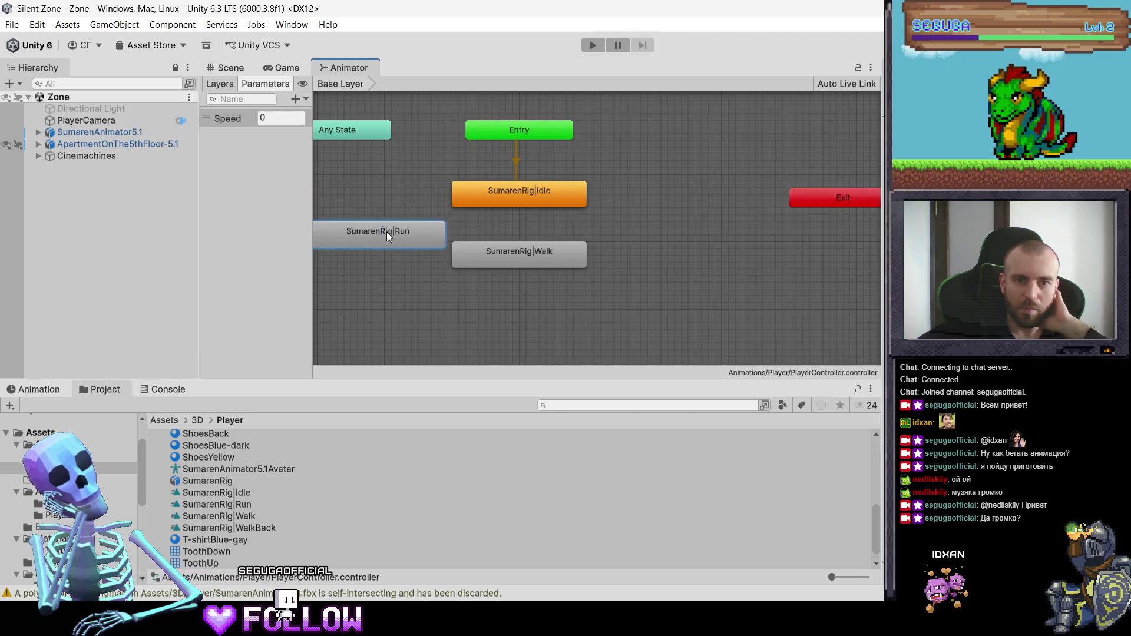
drag(386, 232, 679, 219)
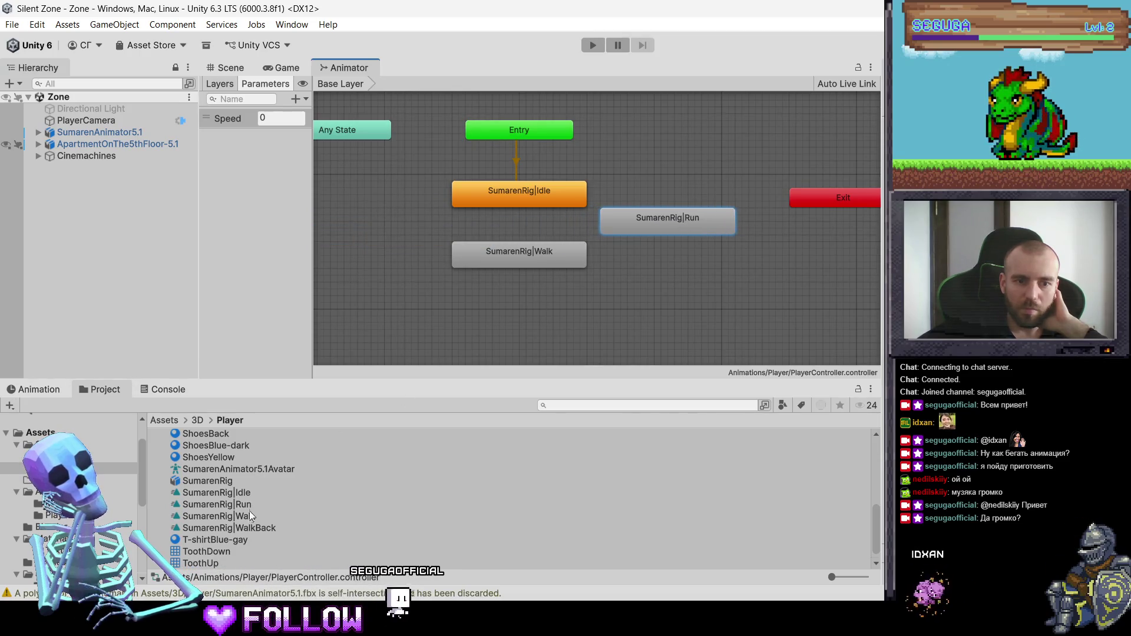
Add the WalkBack clip as a state left of Idle and move Any State up
mouse_move(249, 528)
mouse_down()
mouse_move(382, 237)
mouse_move(391, 189)
mouse_move(312, 192)
mouse_up()
middle_drag(351, 123, 375, 144)
mouse_move(375, 148)
mouse_down()
mouse_move(477, 104)
mouse_move(422, 109)
mouse_up()
Align Exit and Any State near Entry at the top and shift Run slightly right
drag(841, 214, 630, 120)
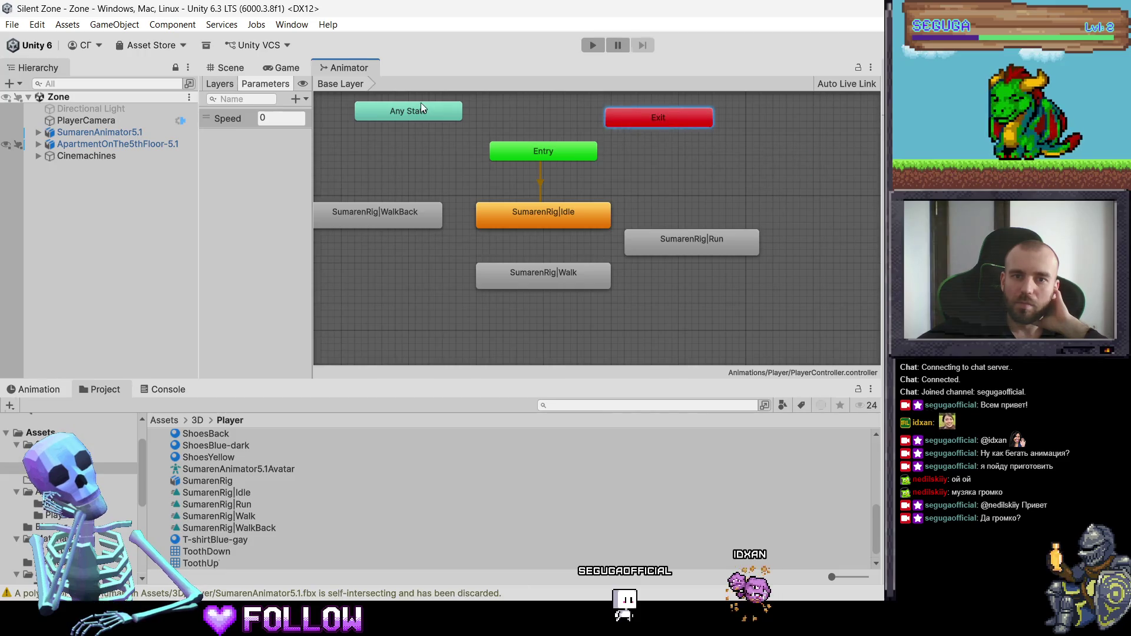
drag(418, 112, 439, 116)
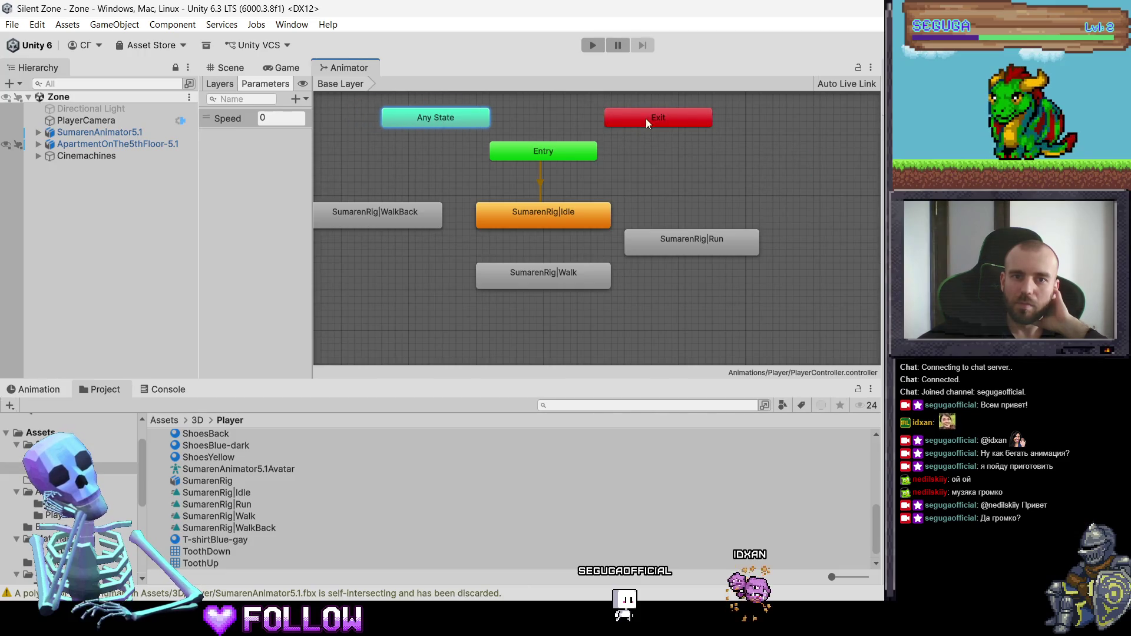
drag(671, 117, 521, 125)
mouse_move(454, 122)
mouse_down()
mouse_move(526, 96)
mouse_move(417, 115)
mouse_up()
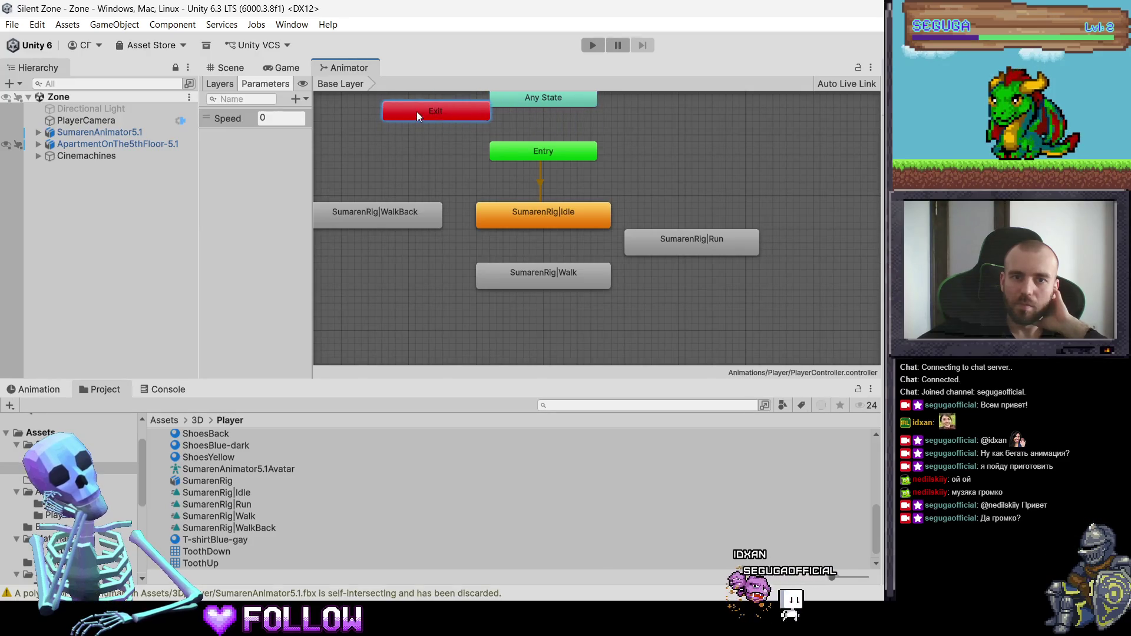
drag(536, 108, 536, 129)
drag(446, 106, 554, 90)
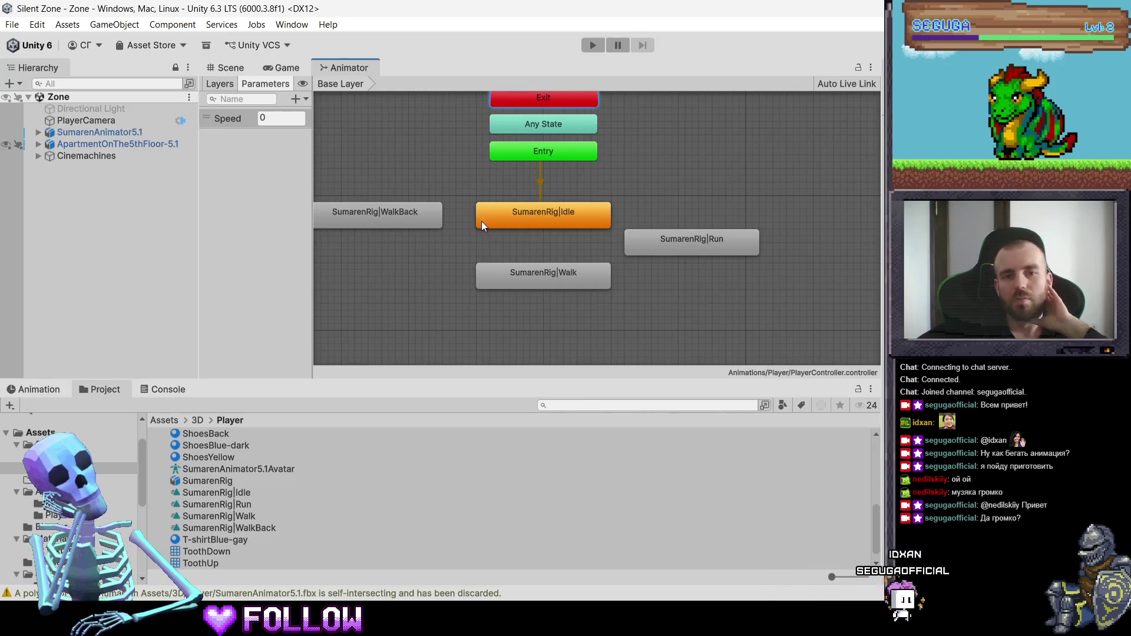
mouse_move(406, 227)
mouse_down()
mouse_move(419, 228)
mouse_move(409, 223)
mouse_up()
drag(645, 237, 665, 237)
Make a transition from Idle to Walk and another from Walk back to Idle
drag(573, 270, 570, 278)
click(563, 221)
right_click(583, 221)
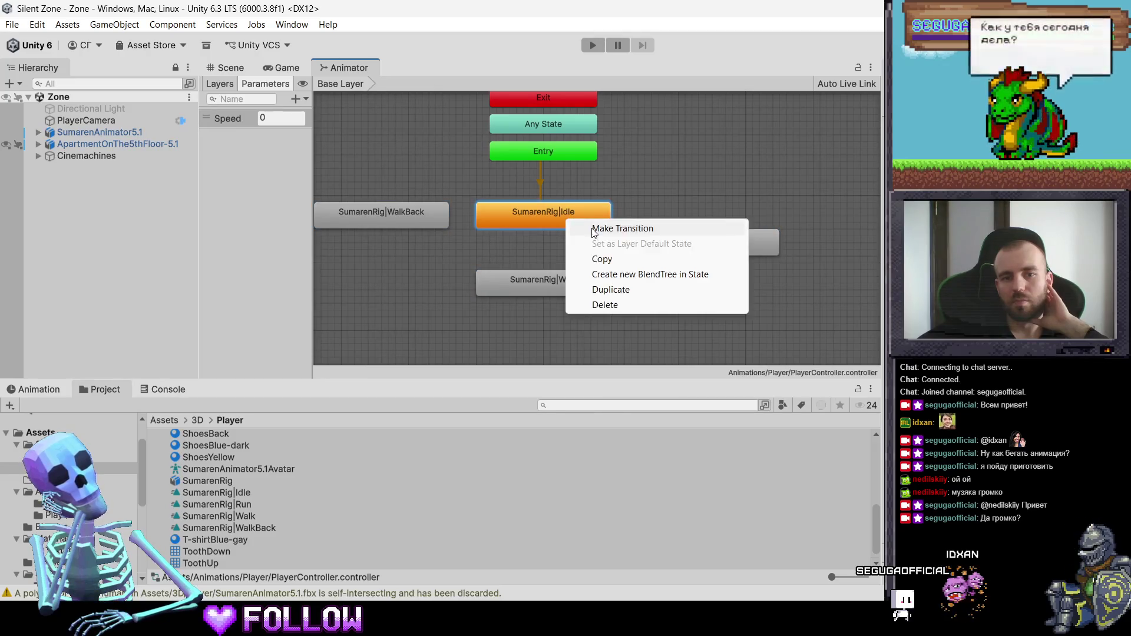
click(607, 230)
click(566, 285)
right_click(567, 283)
click(612, 290)
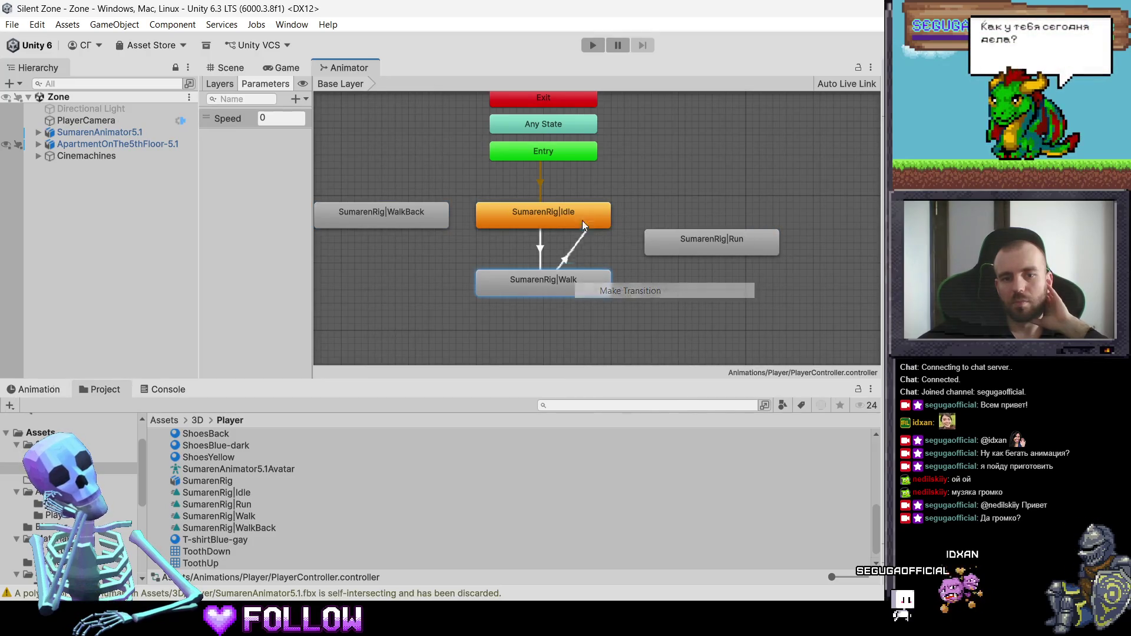
click(582, 221)
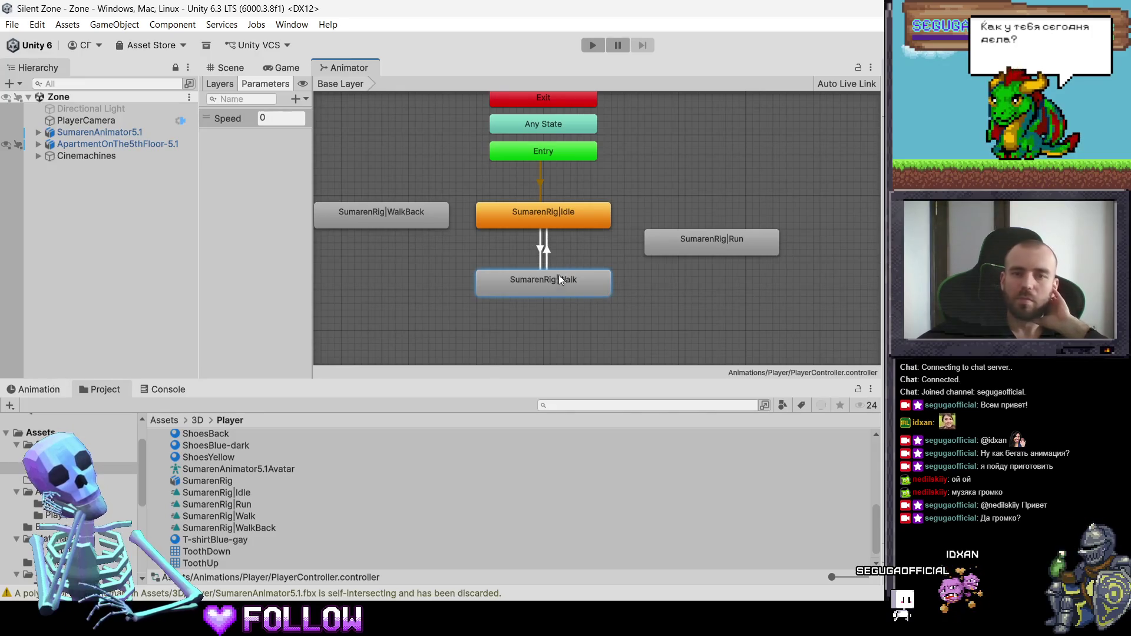
click(543, 215)
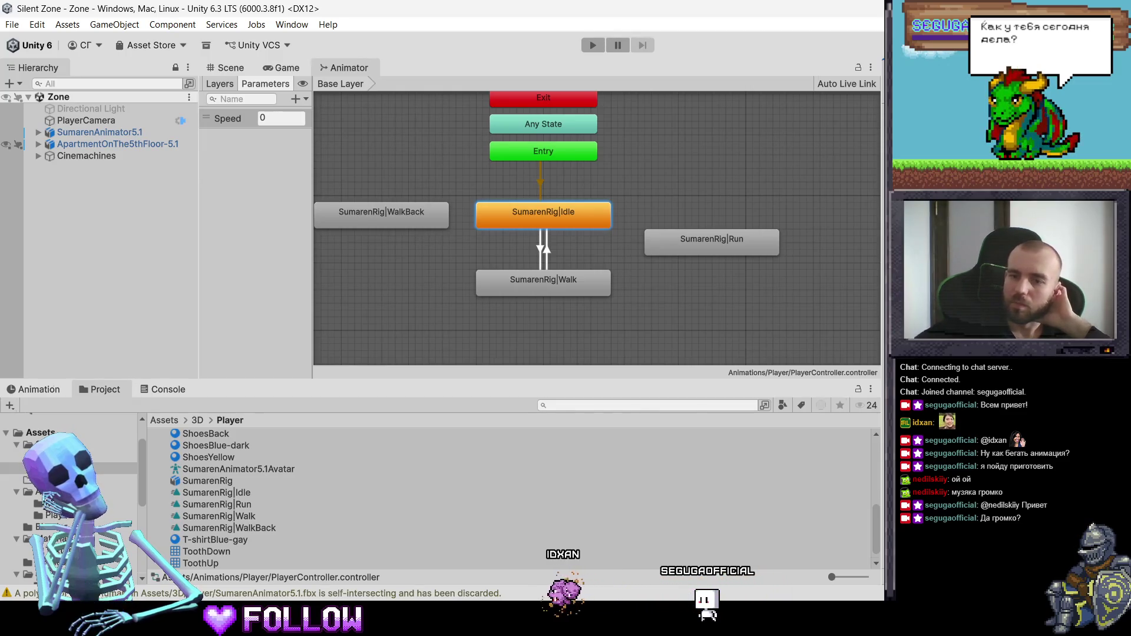
click(549, 295)
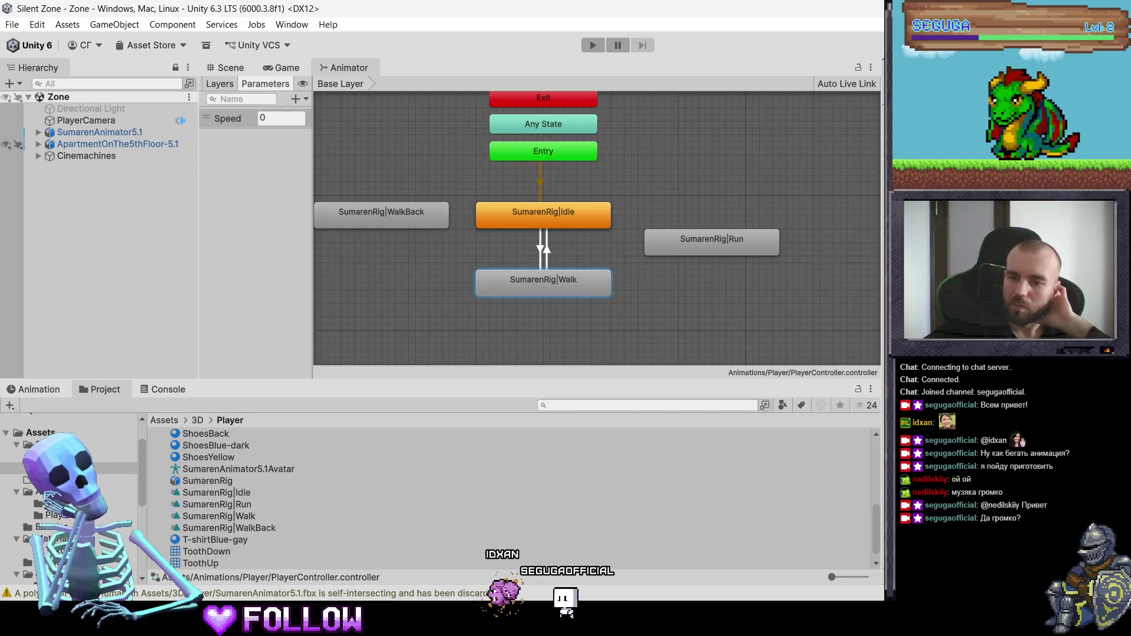
Enter Play mode and walk the character forward down the corridor past door 503
click(592, 45)
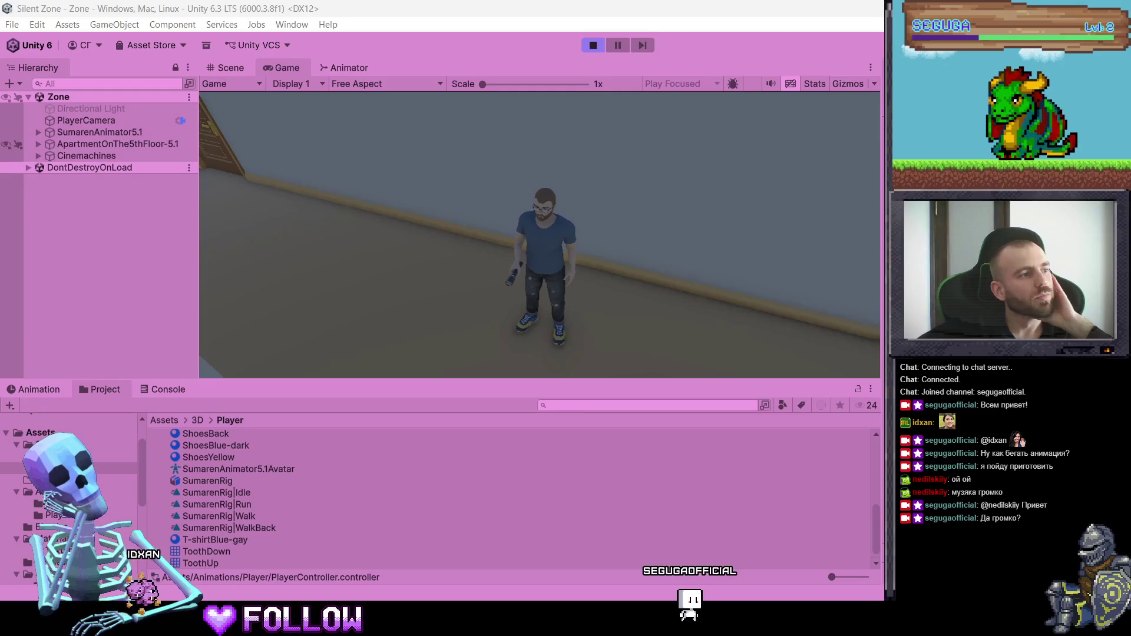
key(w)
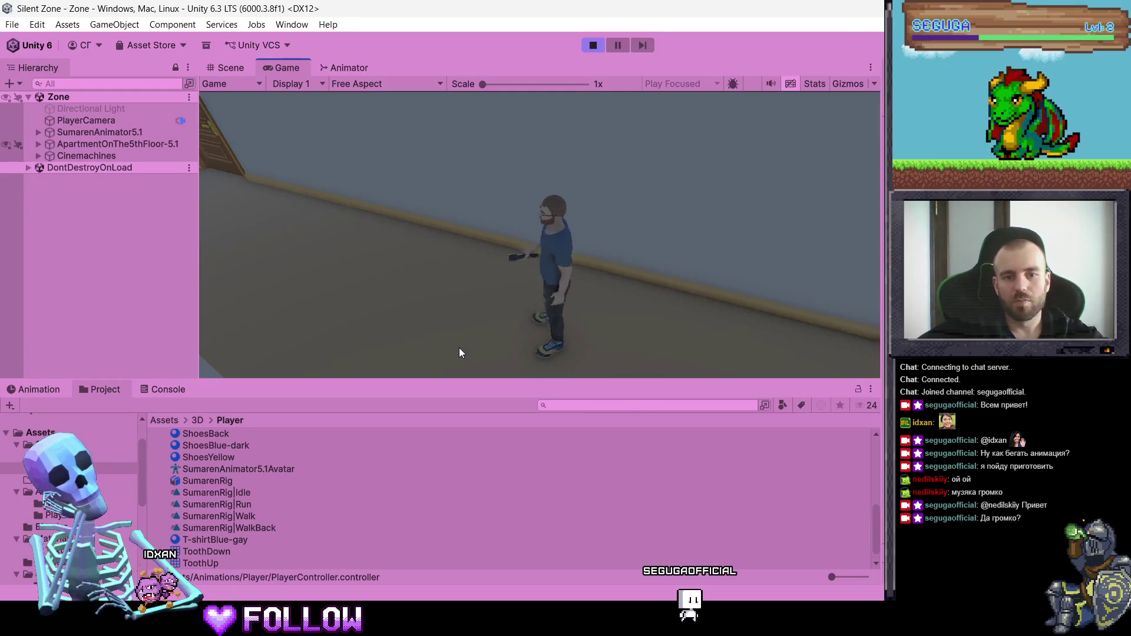
key(w)
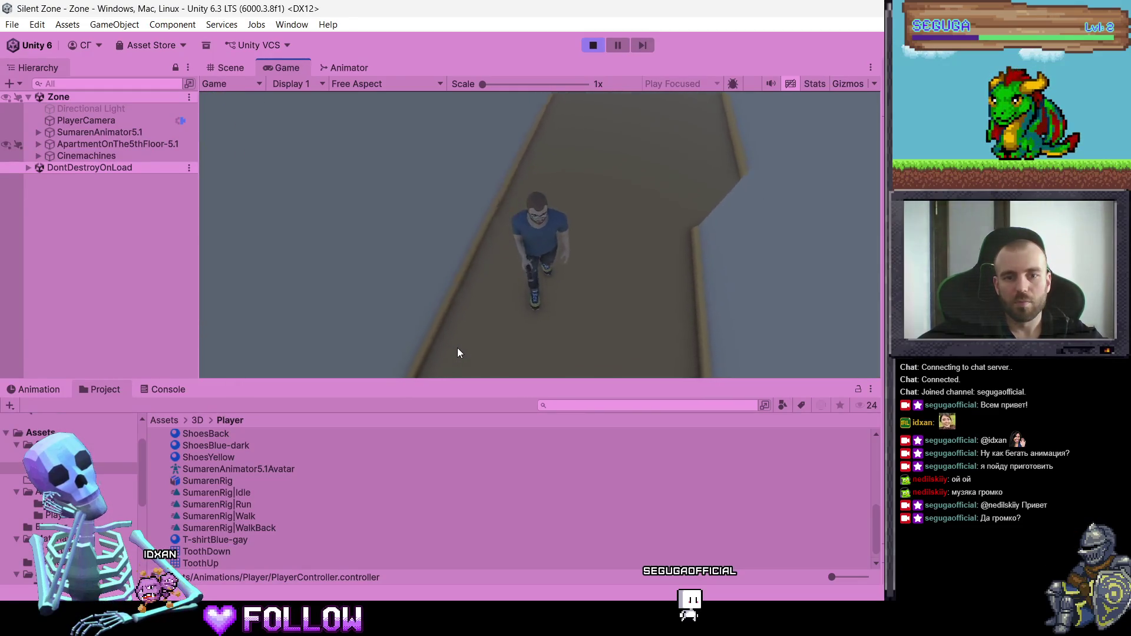
key(w)
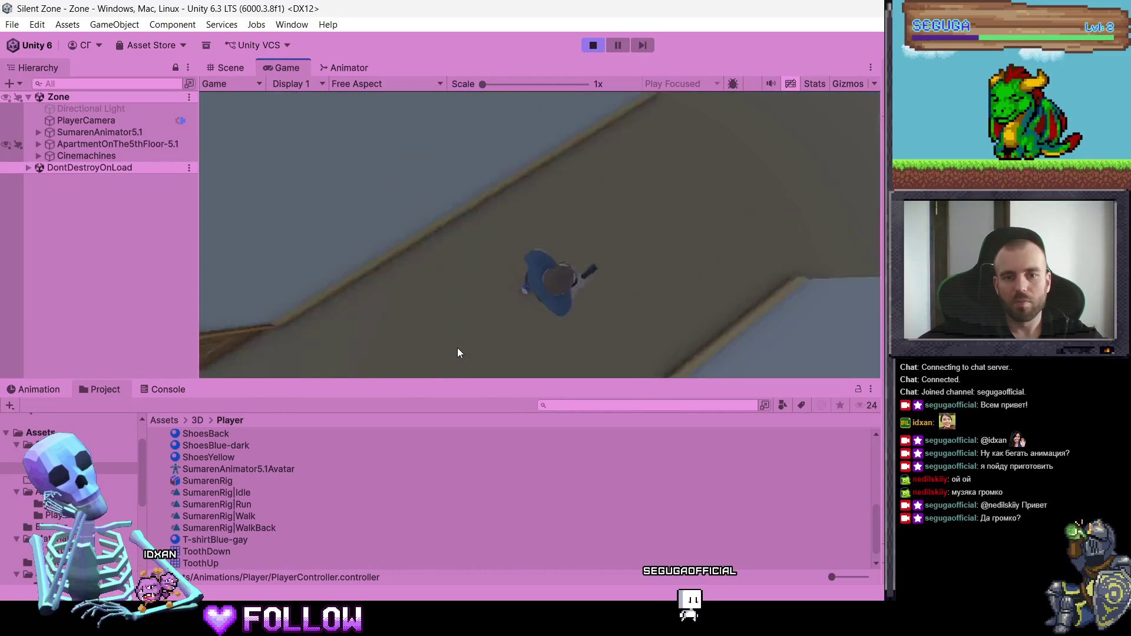
key(w)
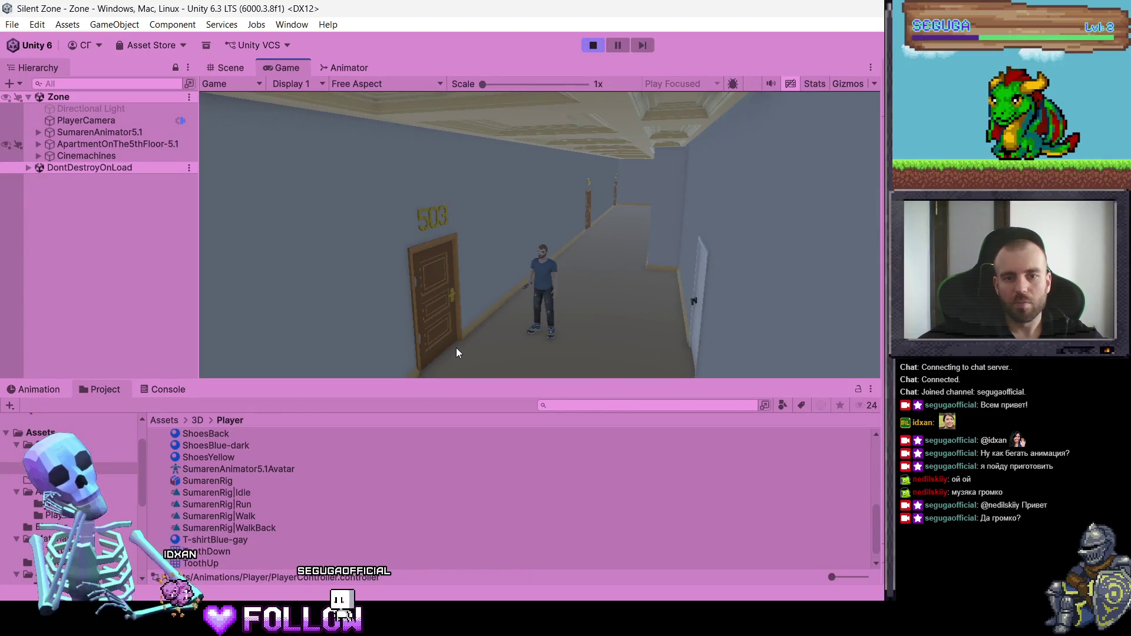
key(w)
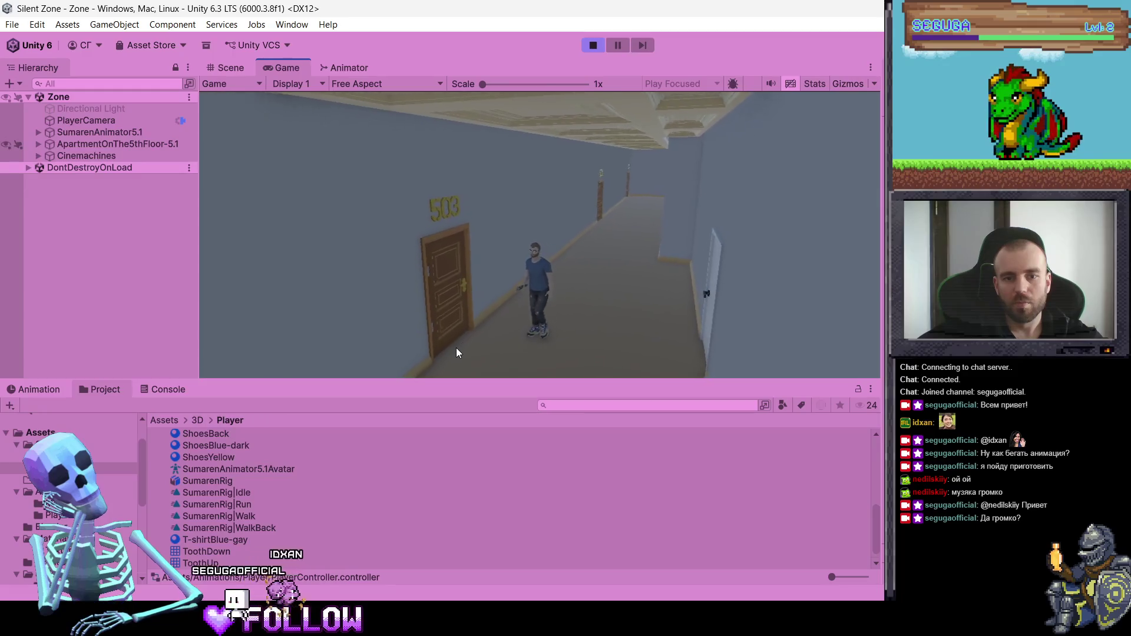
key(w)
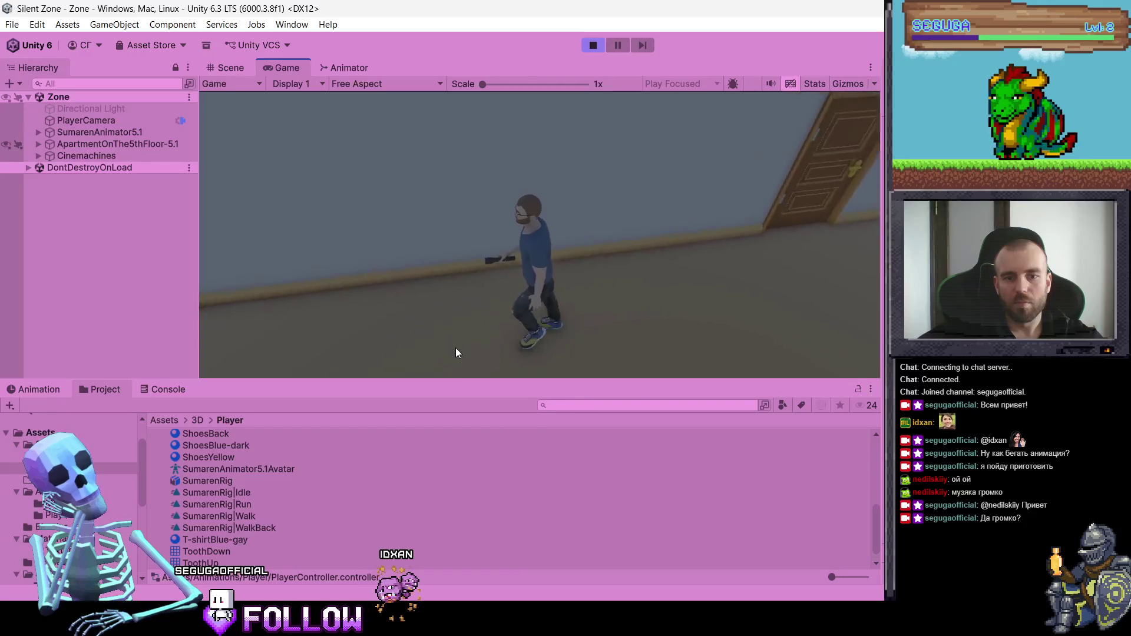
Stop the game, return to the Animator graph, and start Play mode again
click(594, 43)
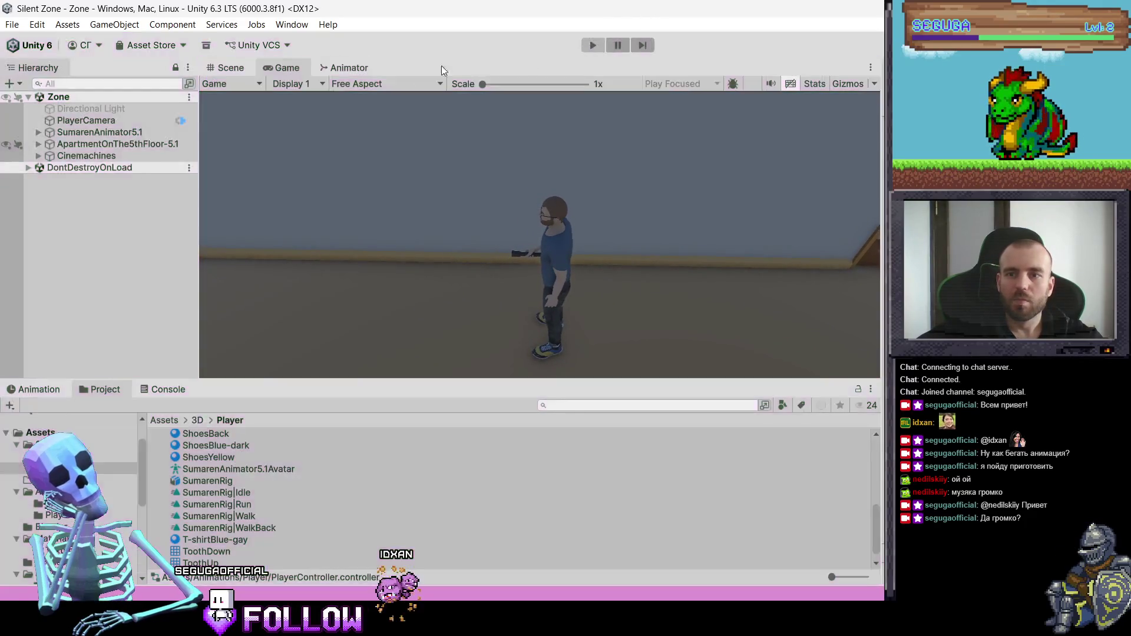
click(322, 70)
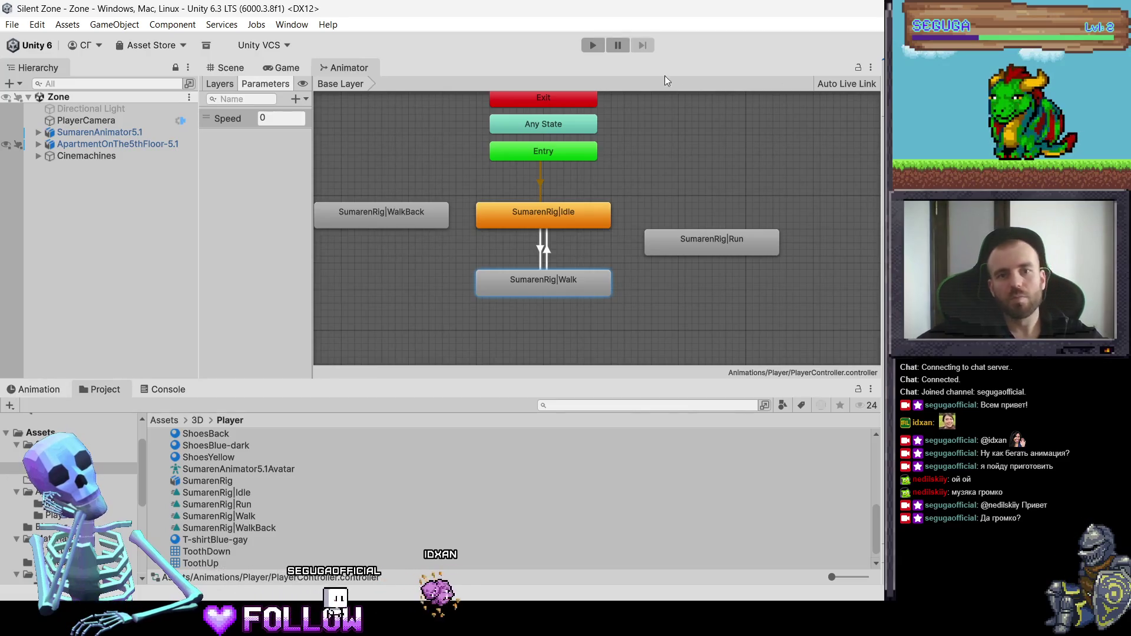
click(584, 44)
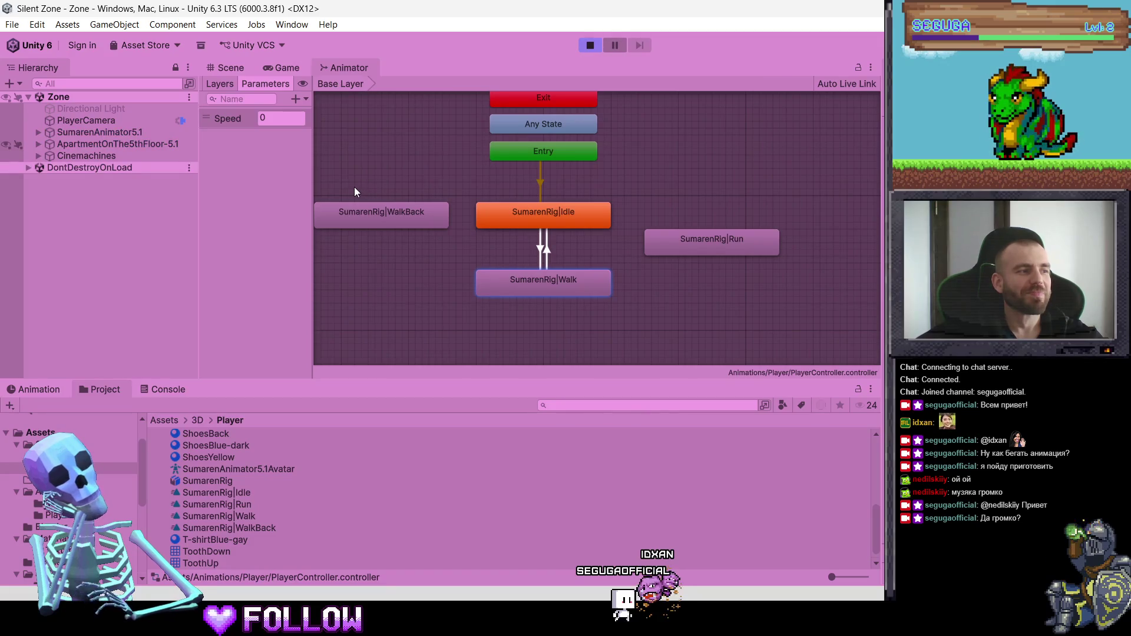
Walk the character up the corridor to door 503, then down the corridor
key(w)
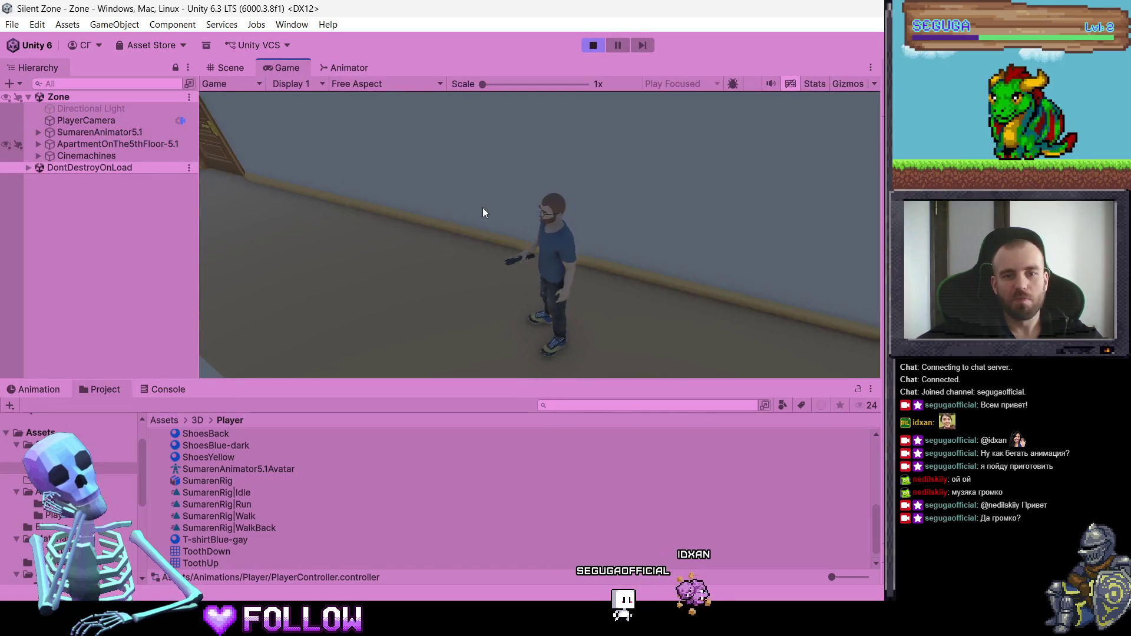
key(w)
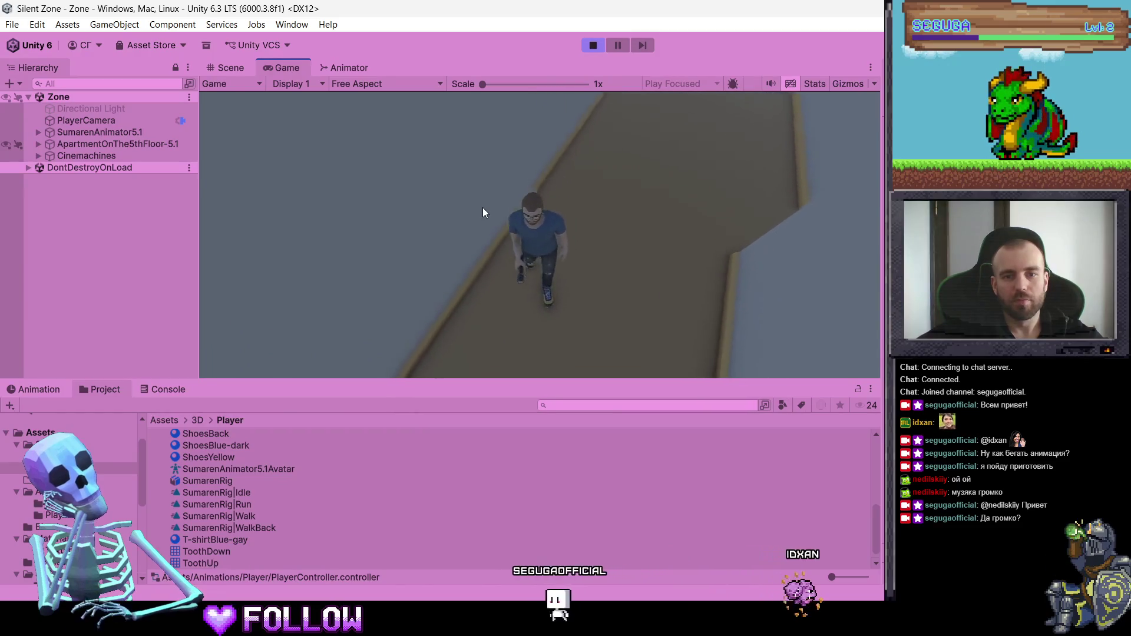
key(w)
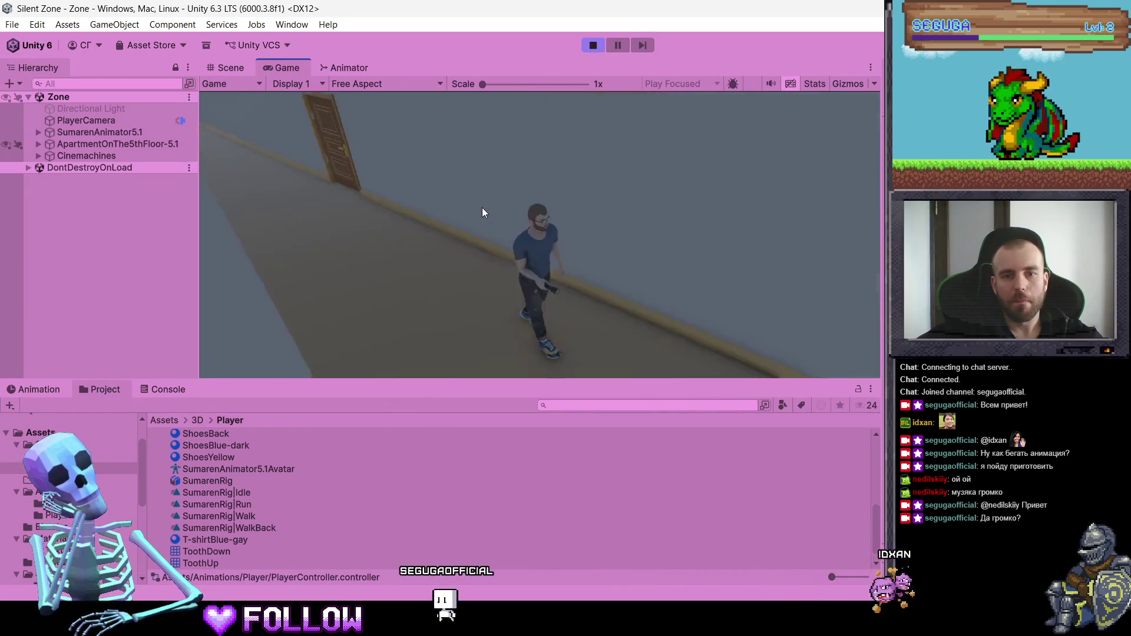
key(w)
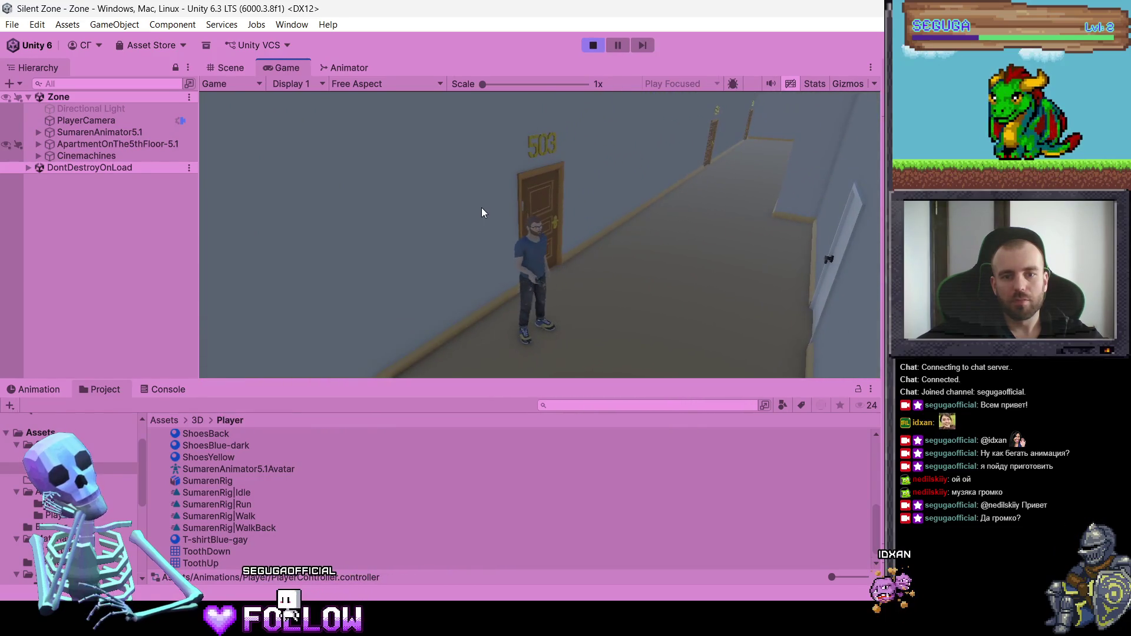
key(d)
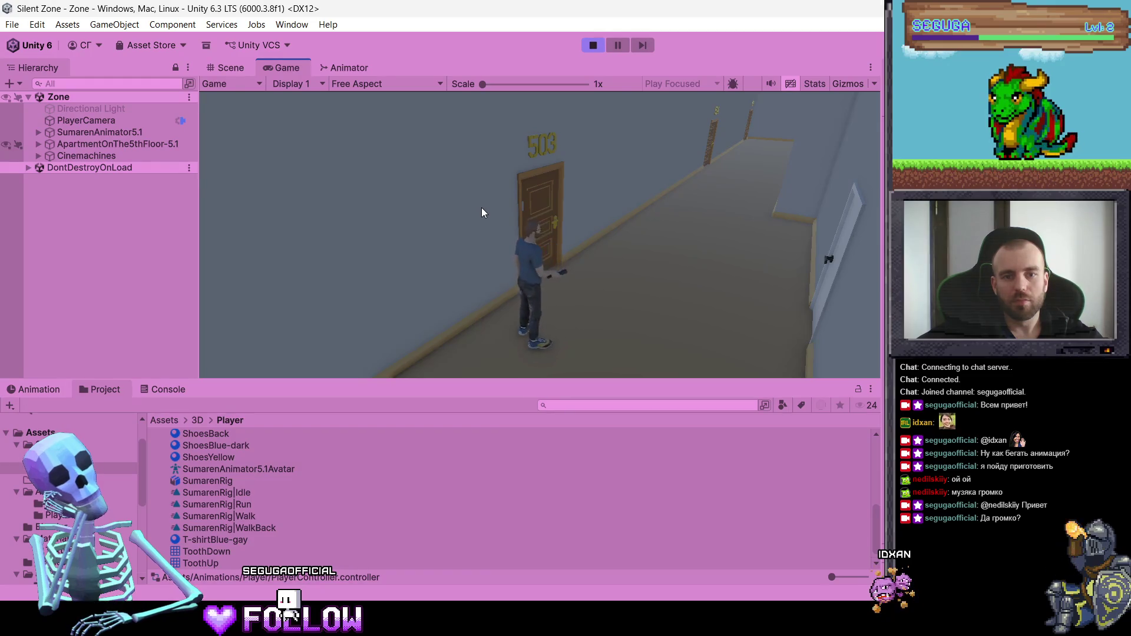
key(w)
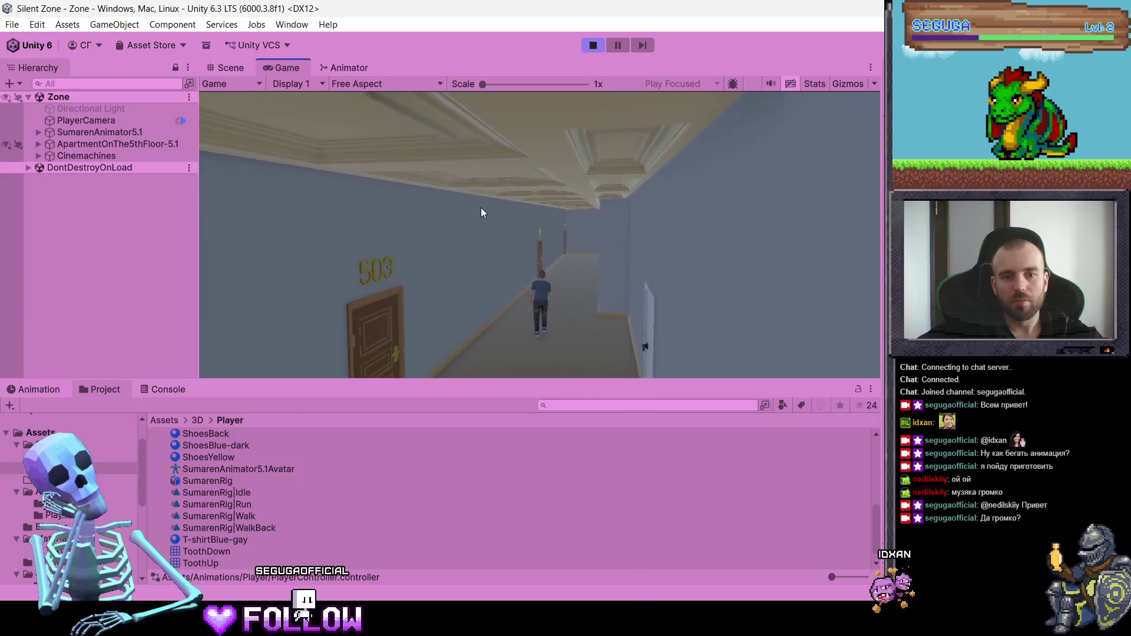
Walk the character back past doors 503, 504 and 507, then turn up the corridor
key(s)
key(s)
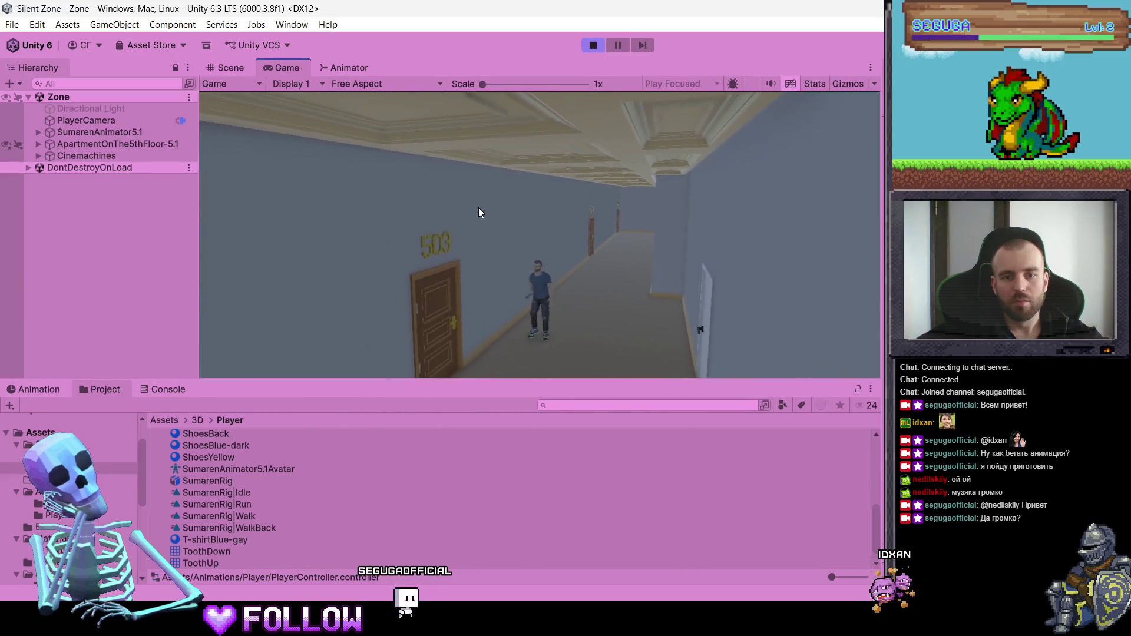
key(s)
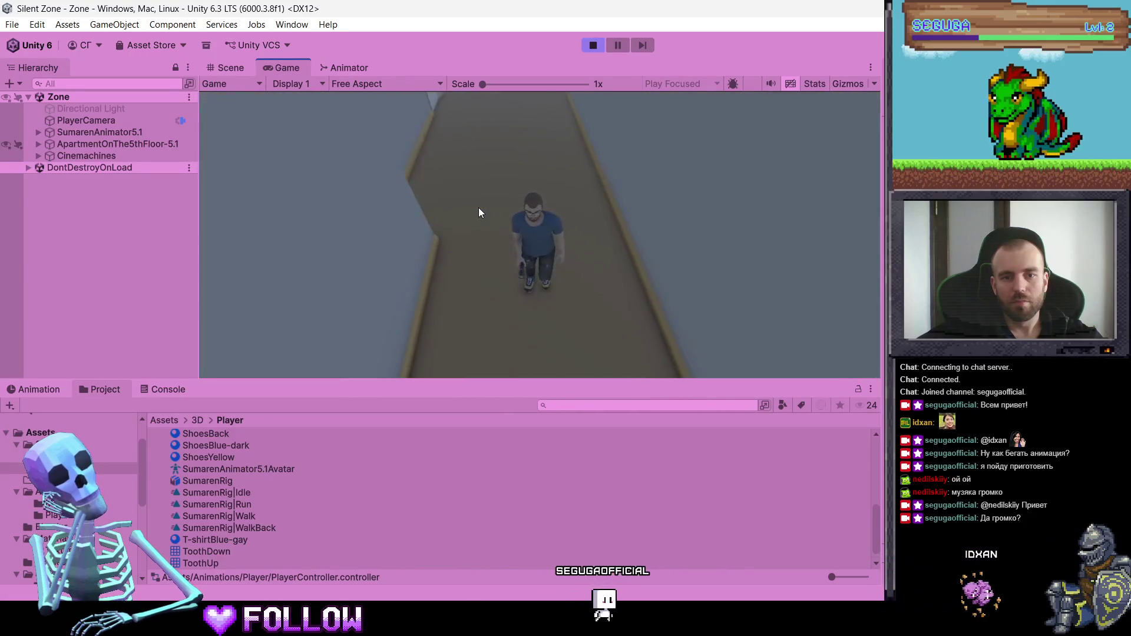
key(s)
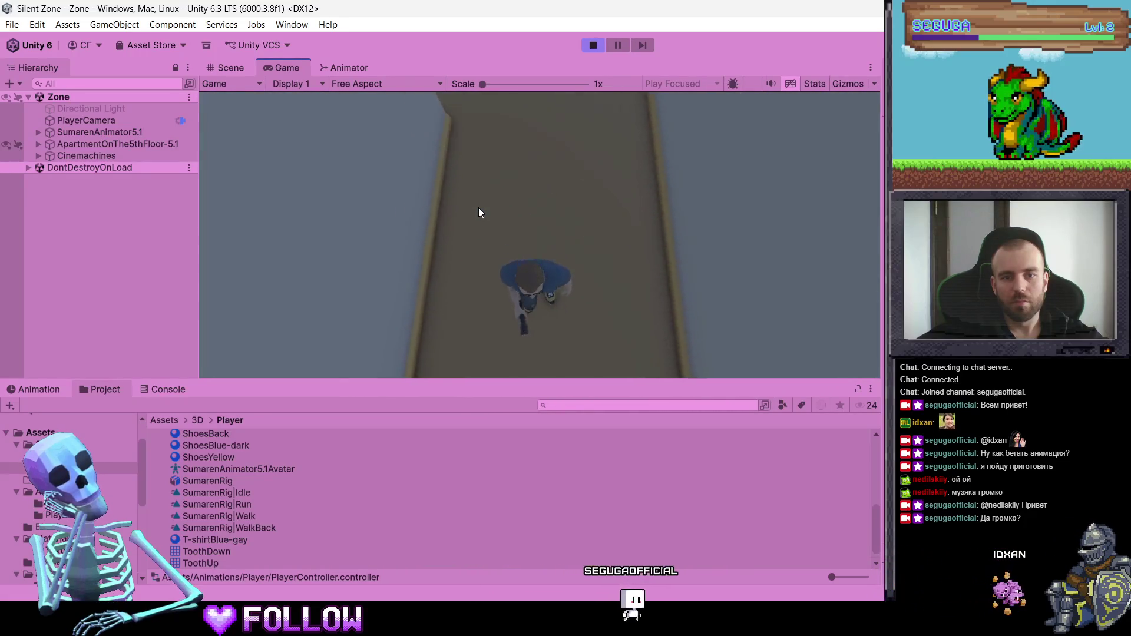
key(s)
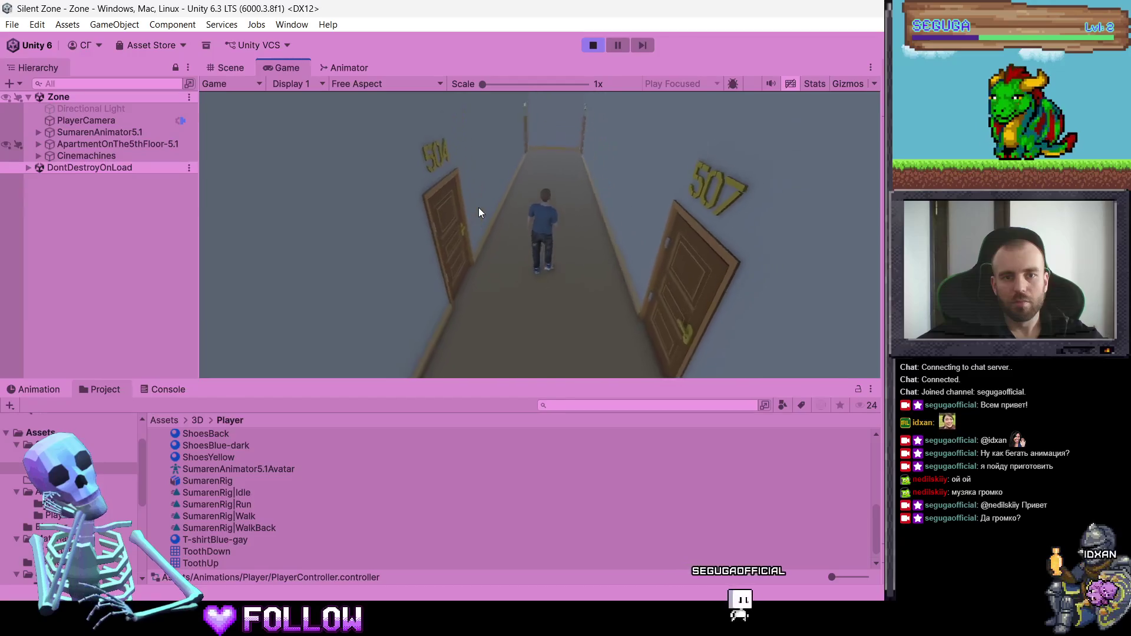
key(s)
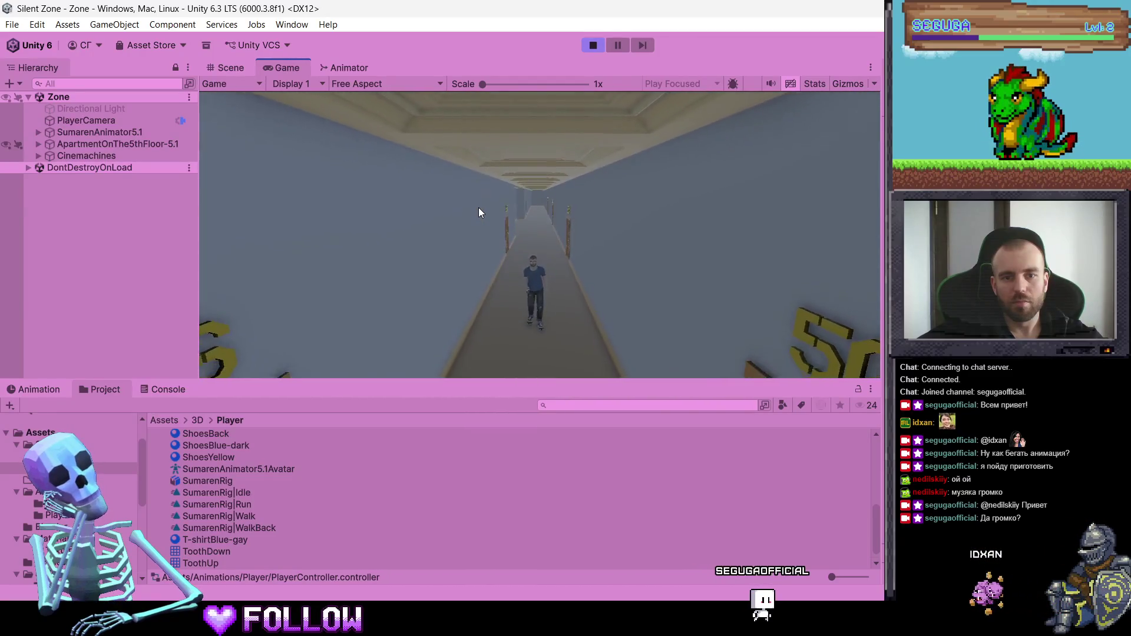
key(w)
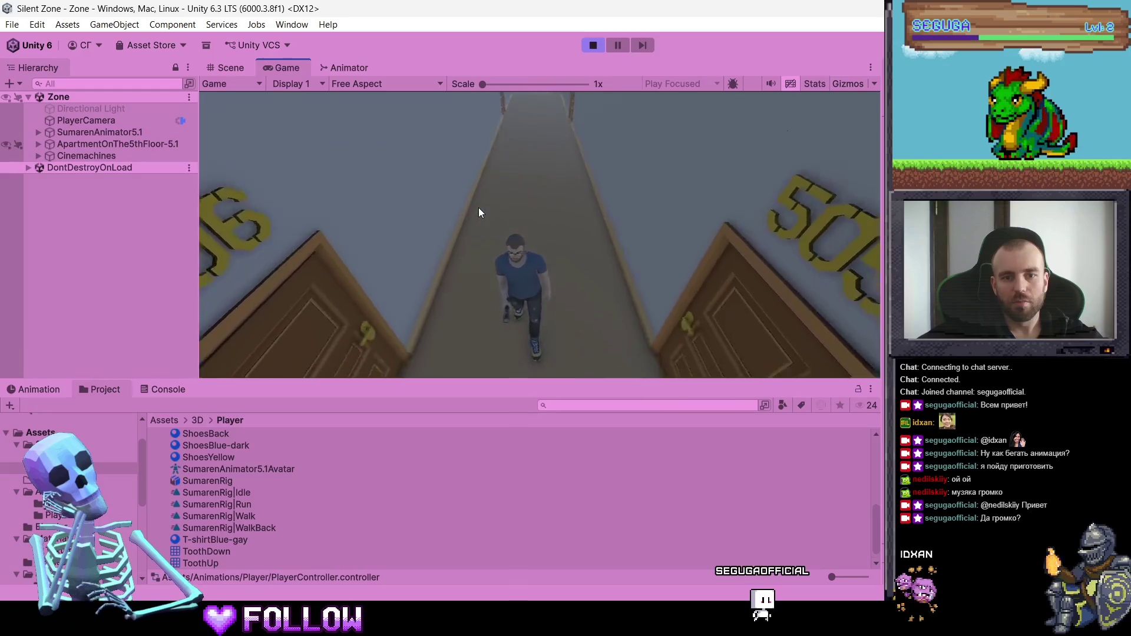
key(w)
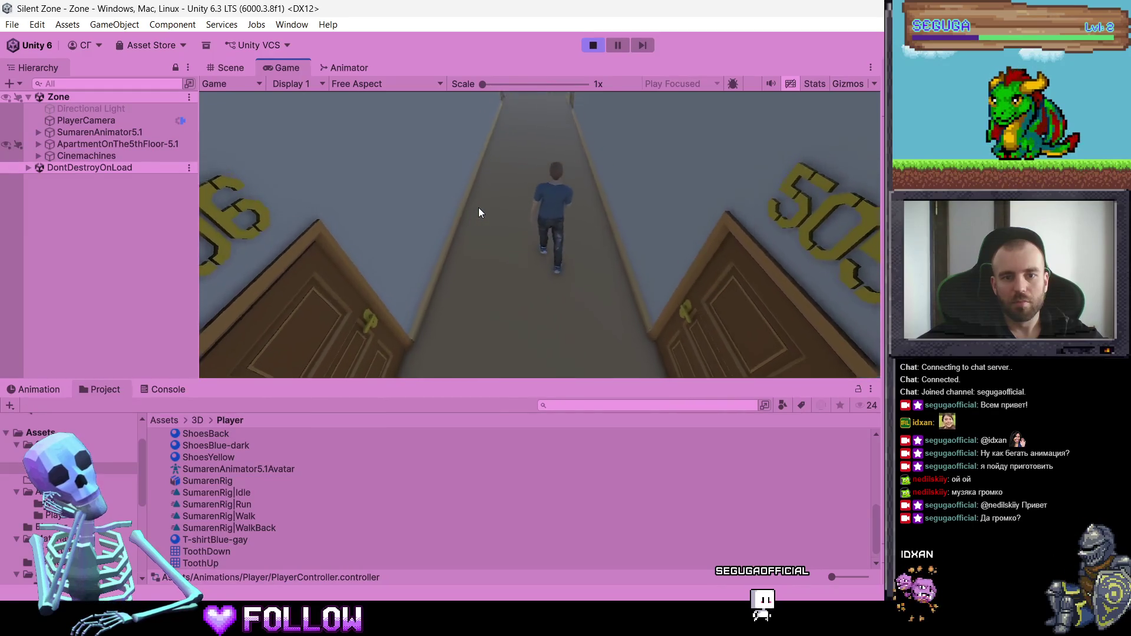
Walk back and forth past doors 503, 508 and 502, then bring up the Start menu
key(s)
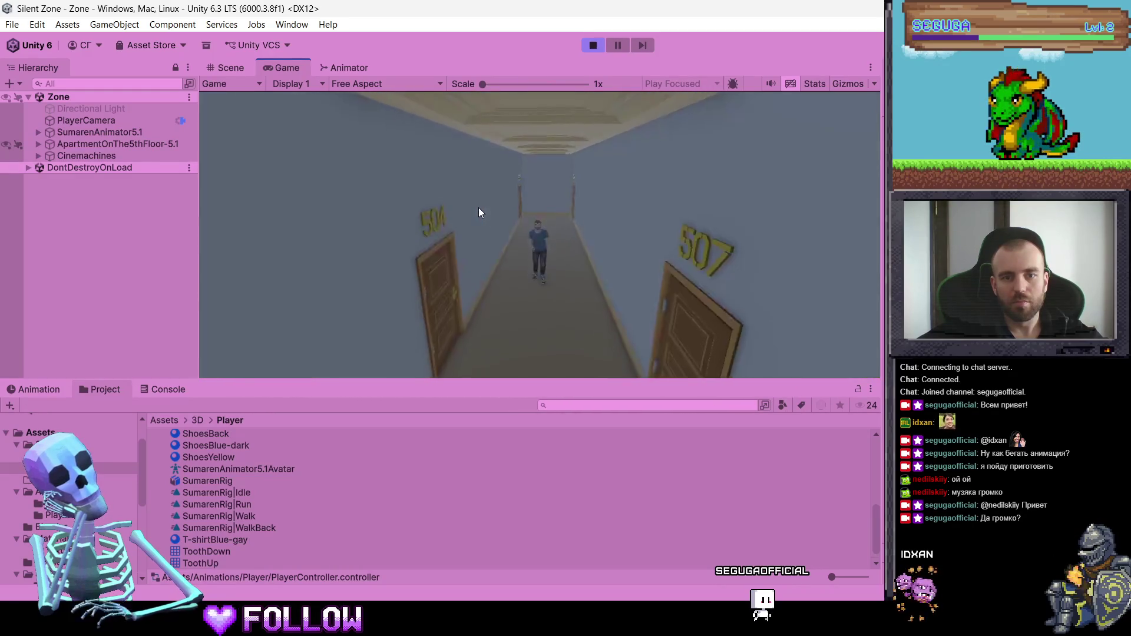
key(w)
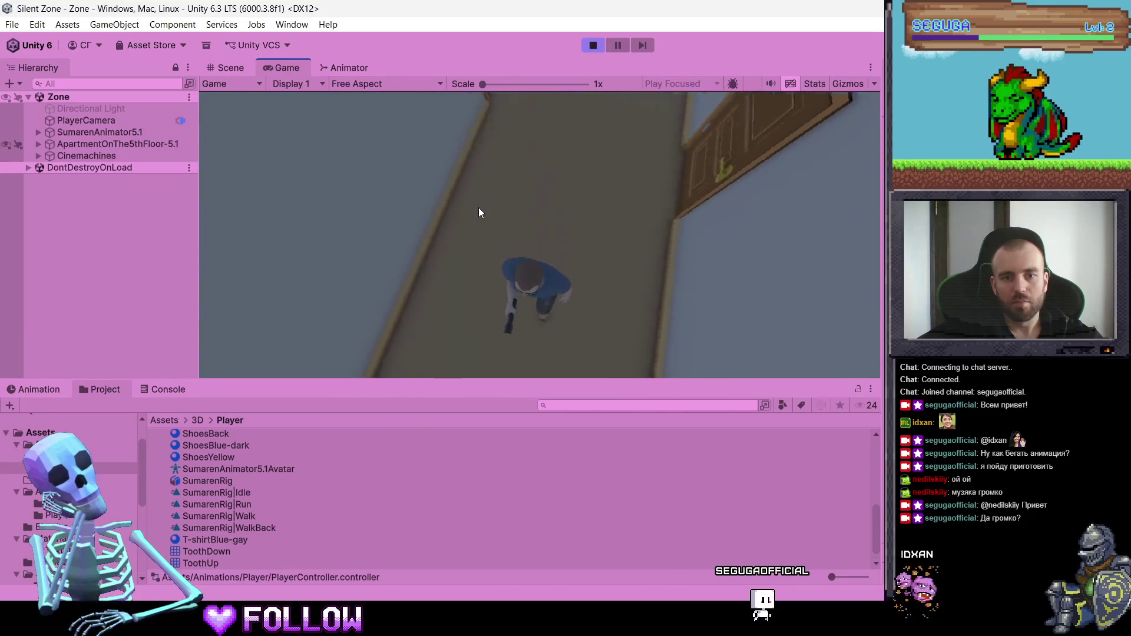
key(s)
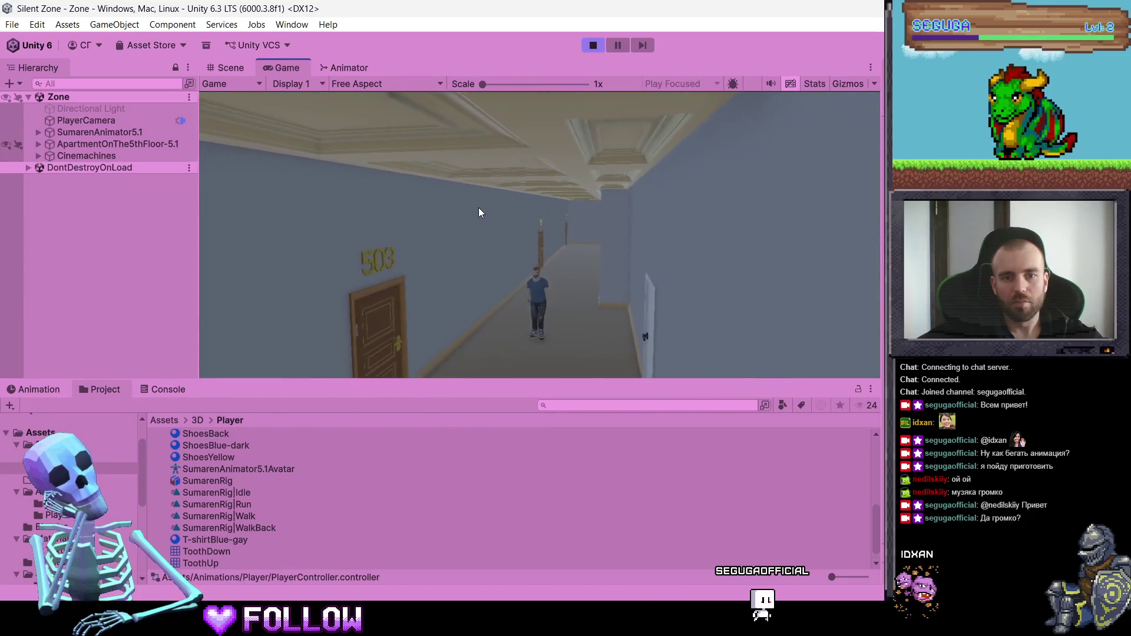
key(s)
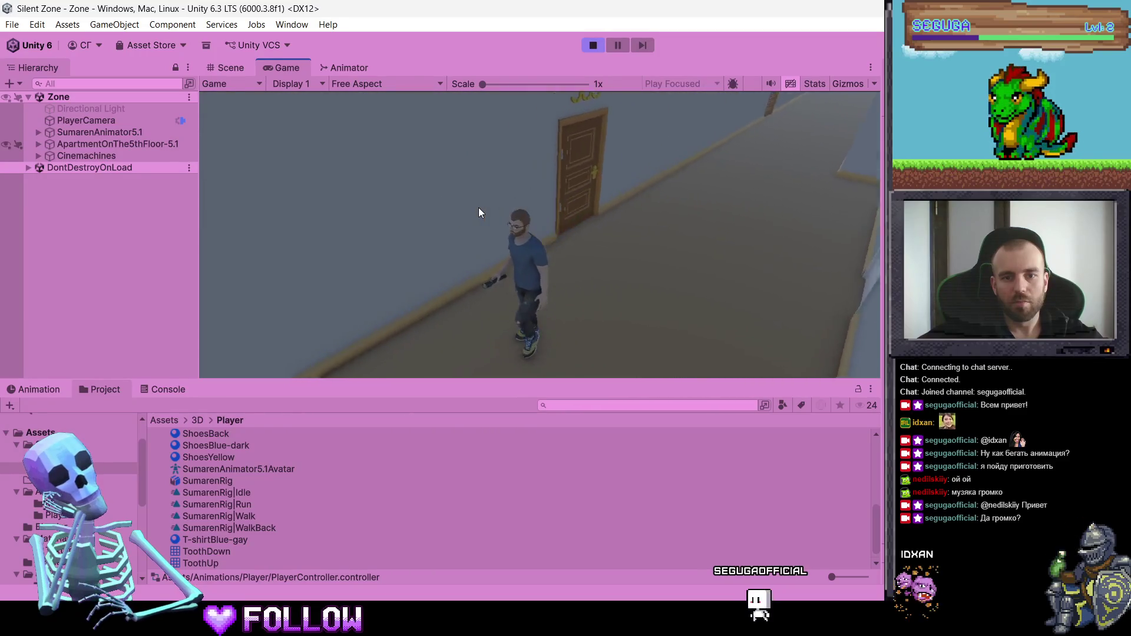
key(w)
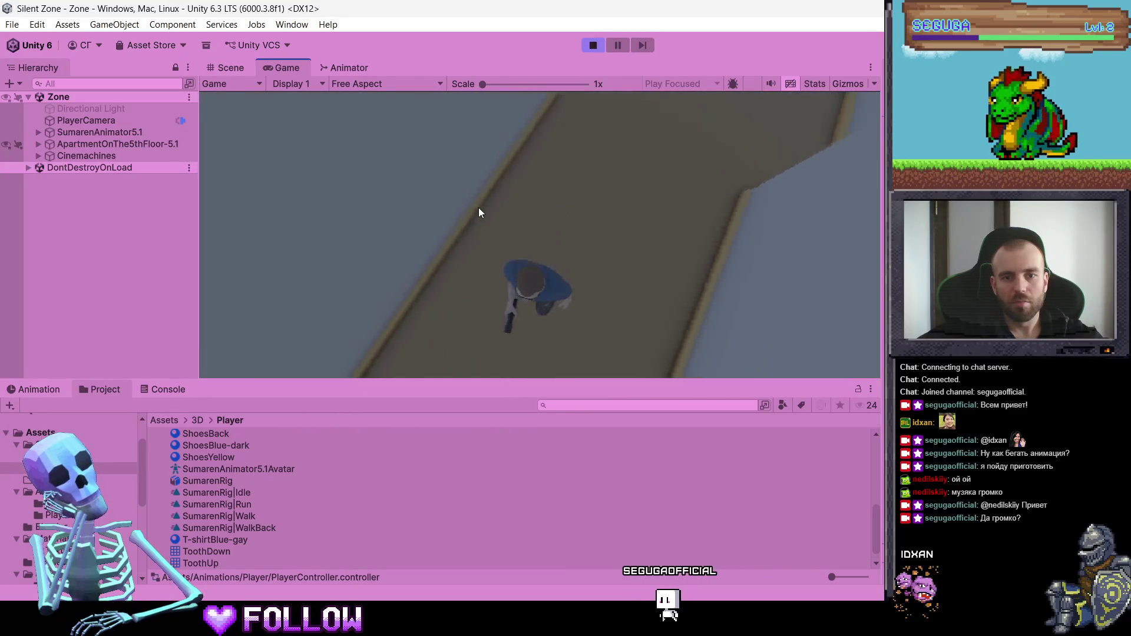
key(w)
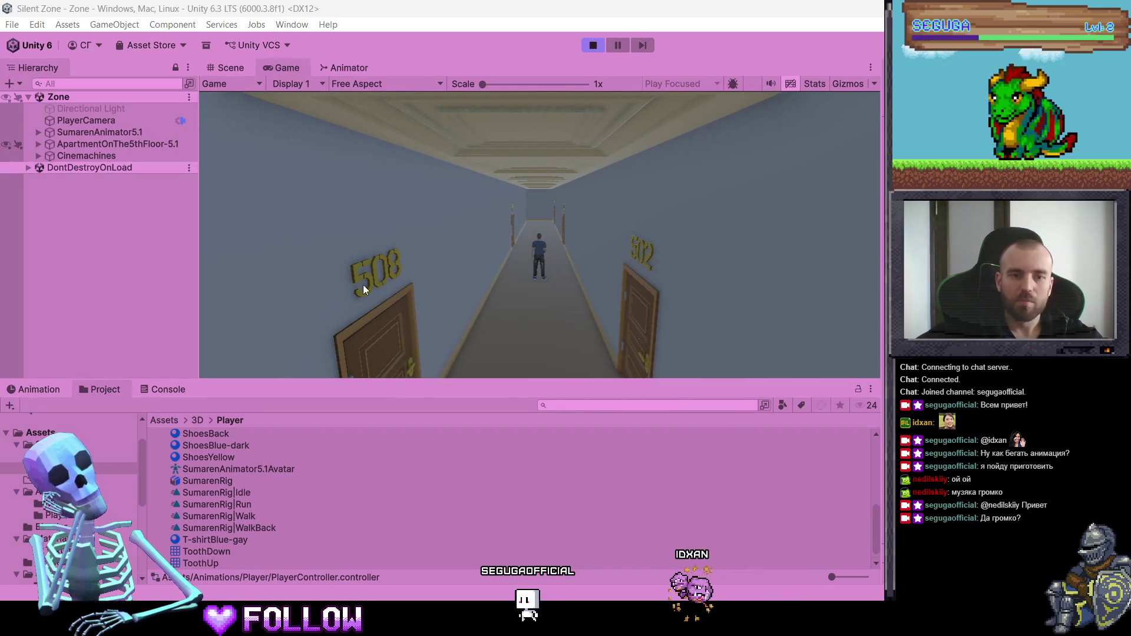
key(super)
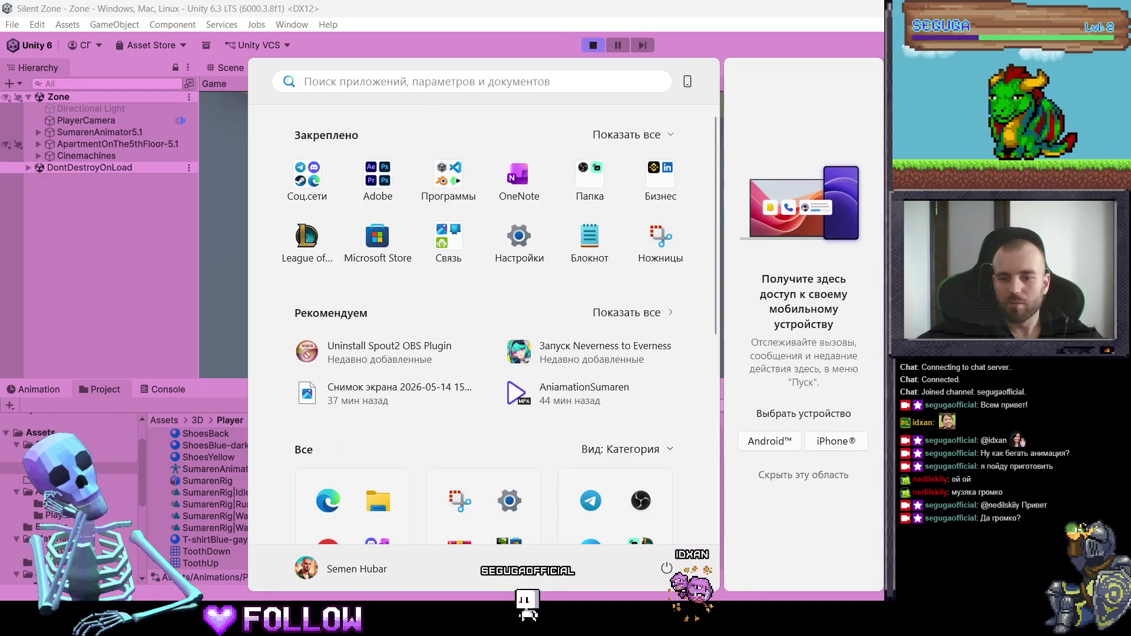
Close the Start menu, stop Play mode, and scroll the Project panel up
key(Escape)
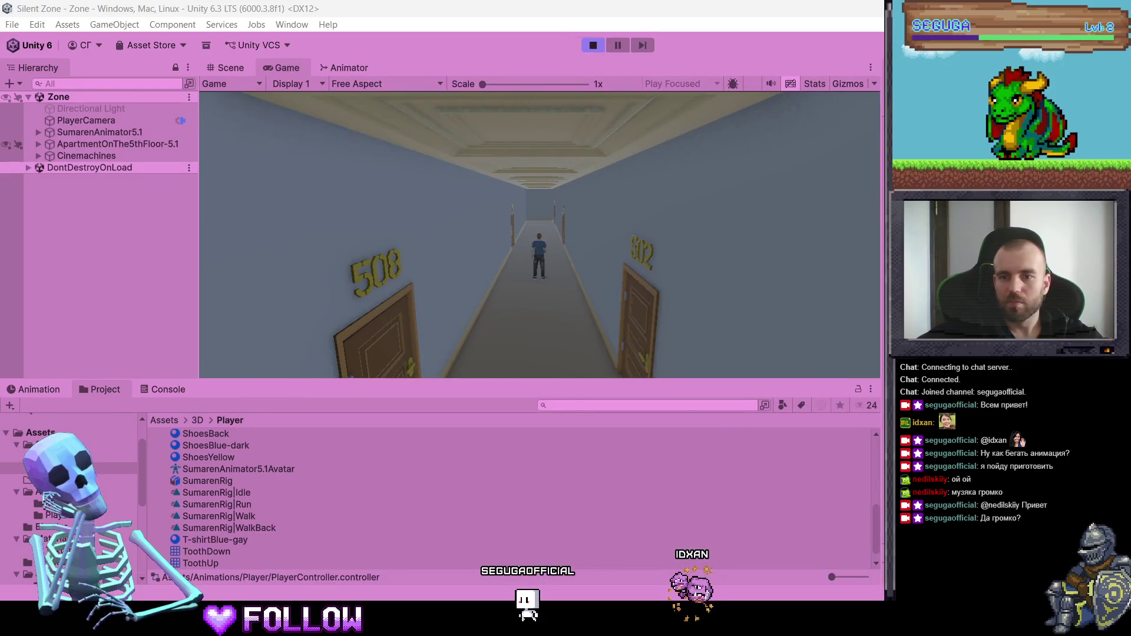
click(592, 47)
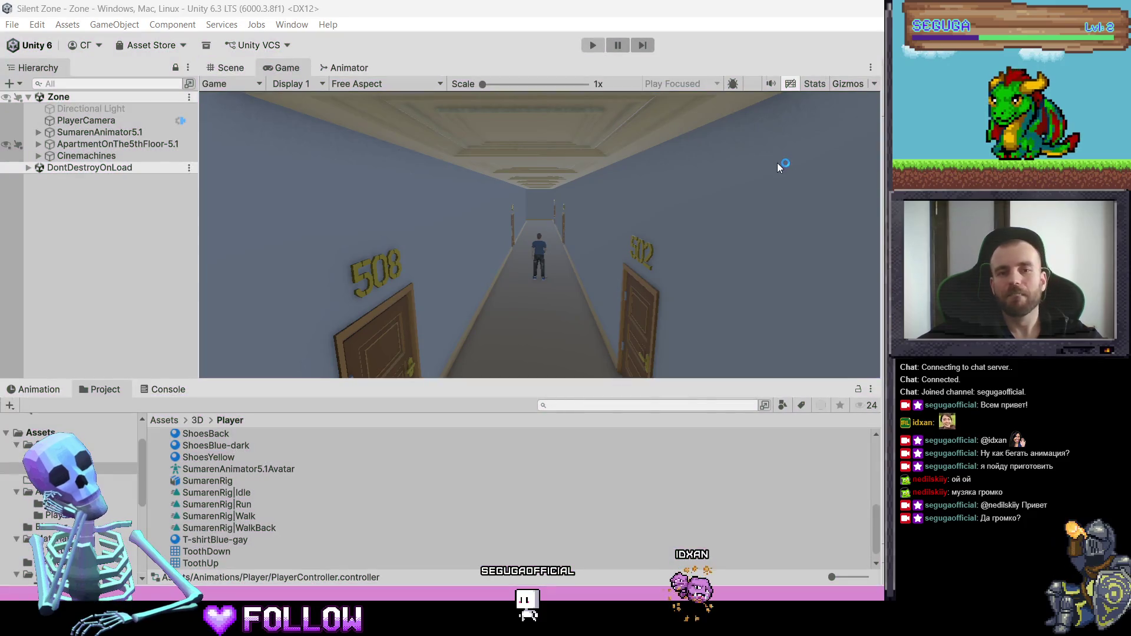
scroll(183, 489, up, 5)
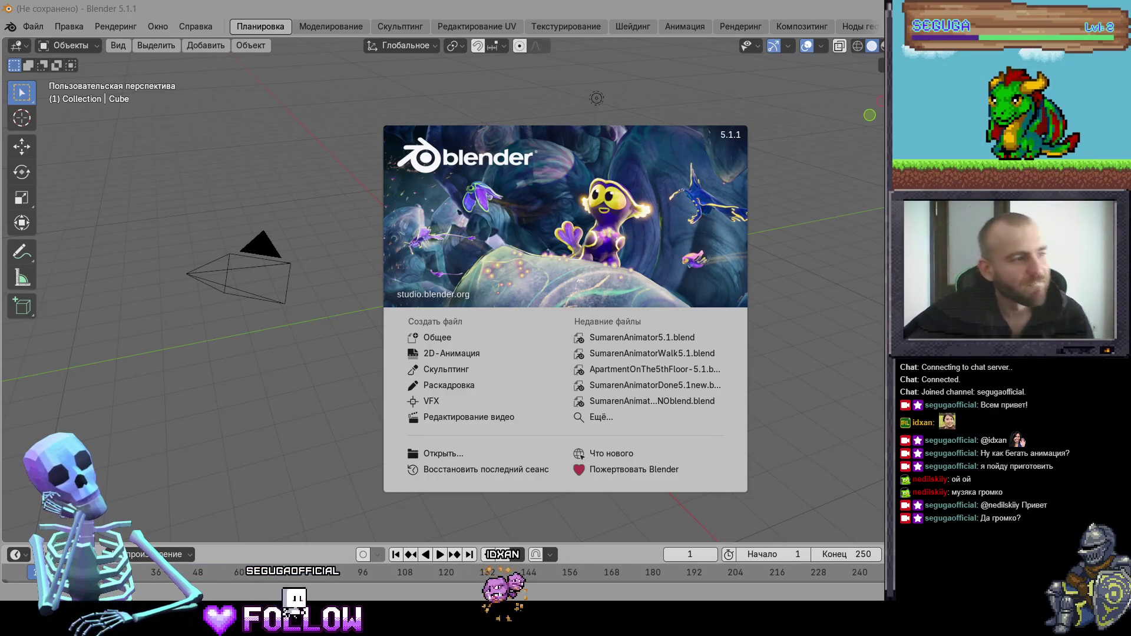
Open SumarenAnimator5.1.blend in the Animation workspace, assign the Walk action, and view from the front
click(661, 338)
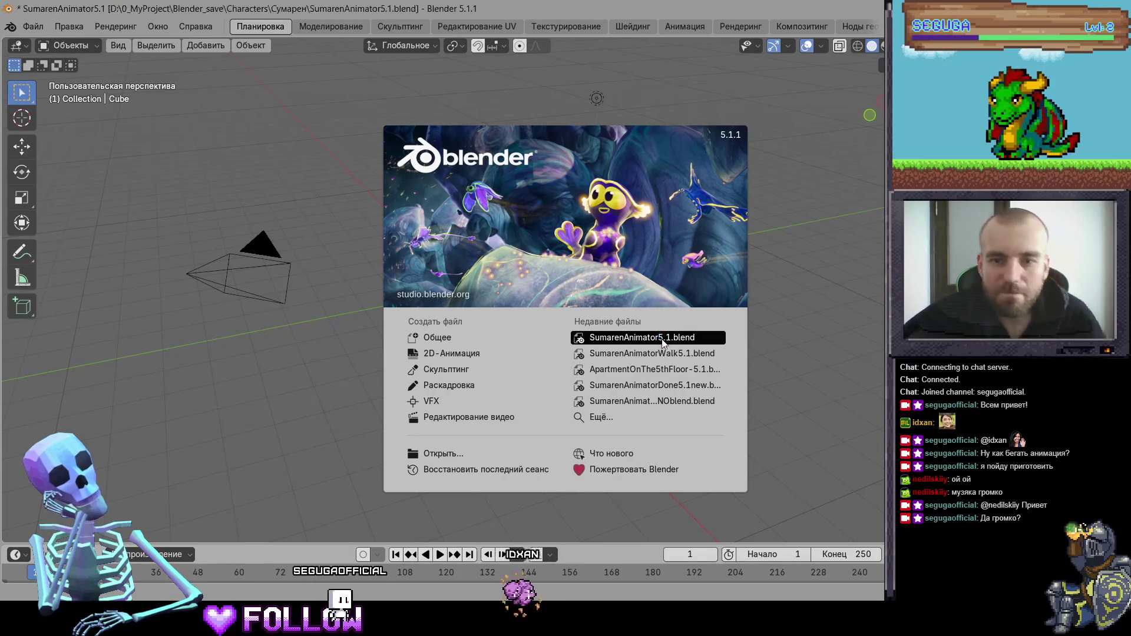
click(683, 27)
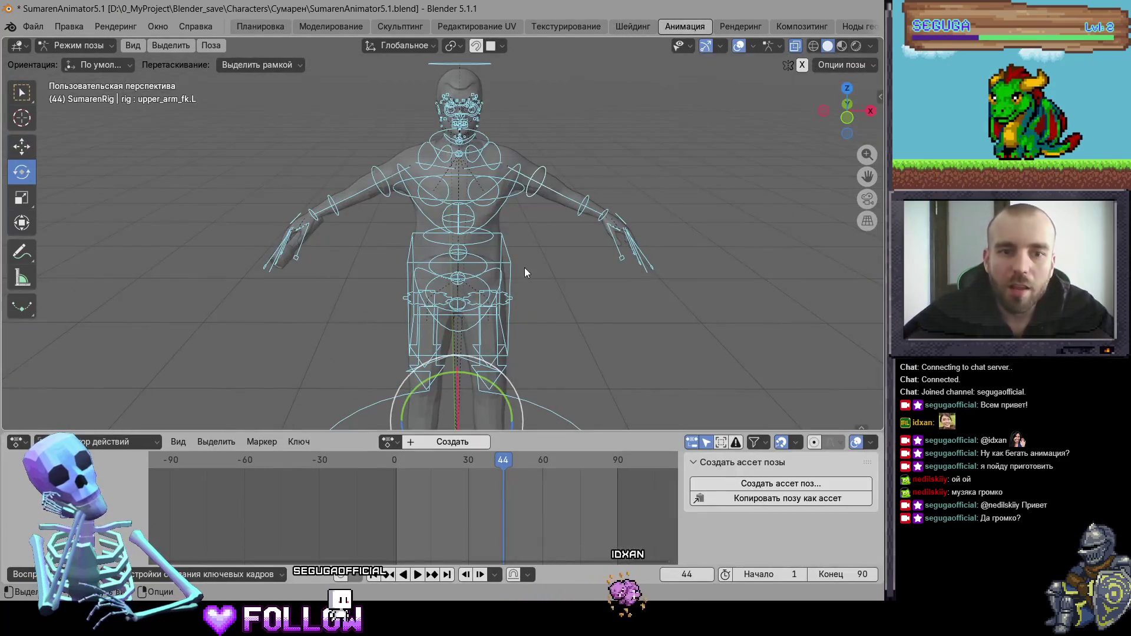
click(508, 266)
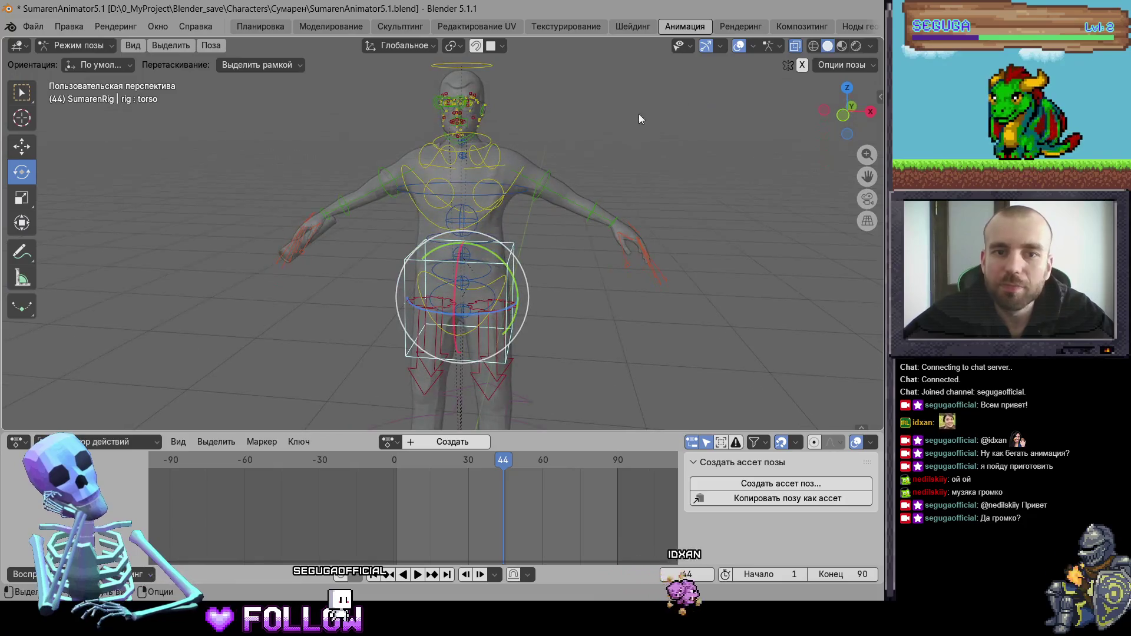
click(840, 47)
click(389, 441)
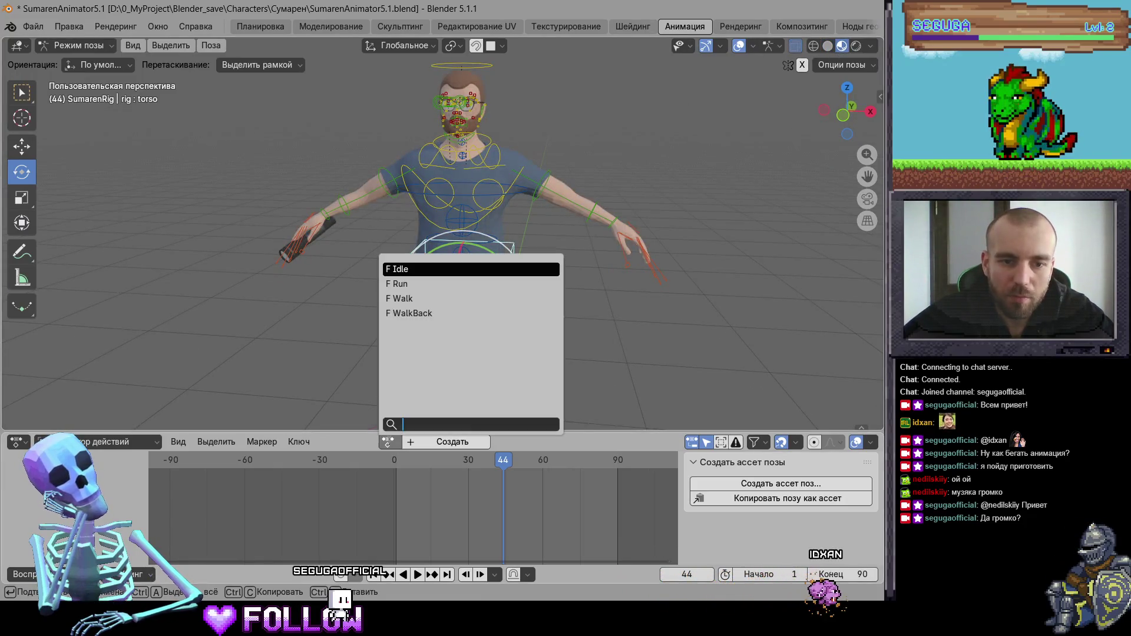
click(431, 300)
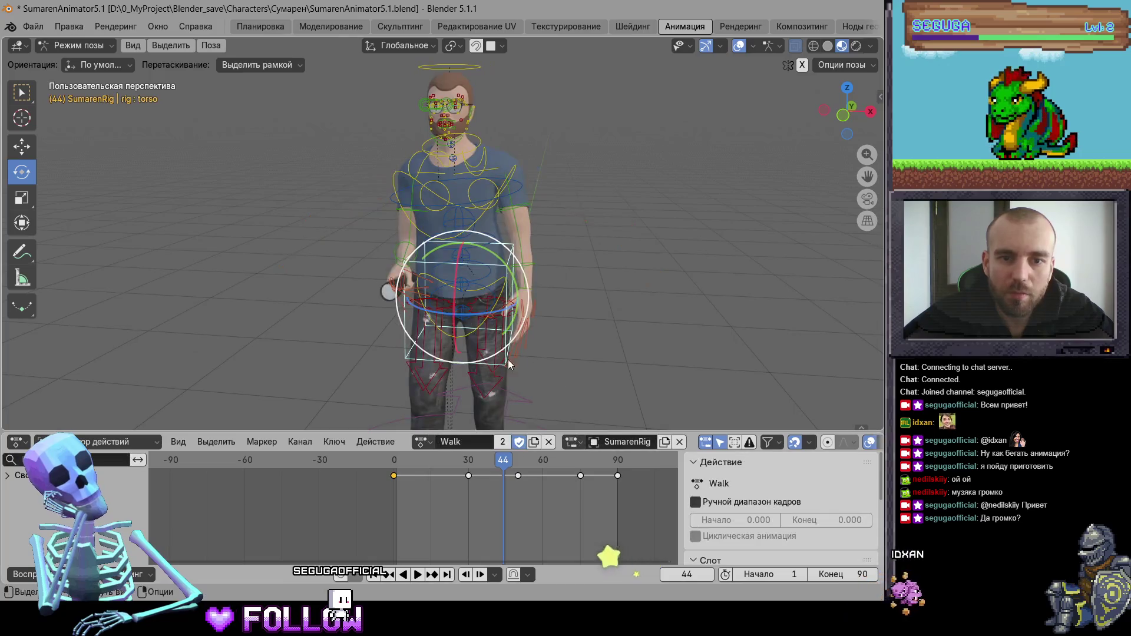
click(843, 115)
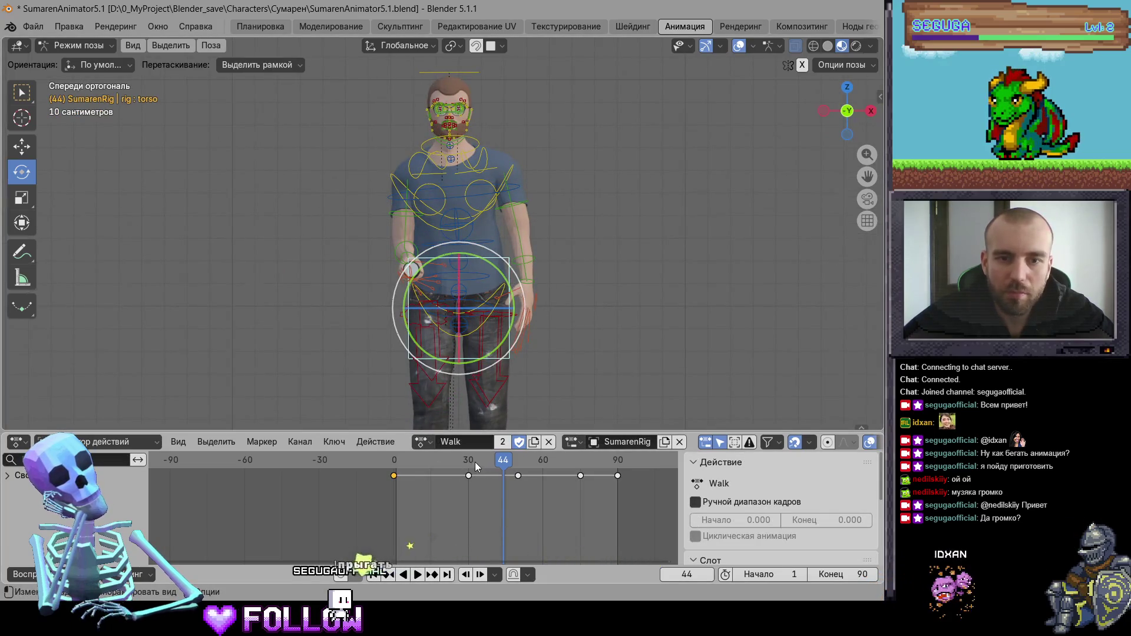
At frame 0, rotate the spine_fk.003 bone a few degrees and play back the walk
key(space)
drag(476, 467, 394, 465)
key(space)
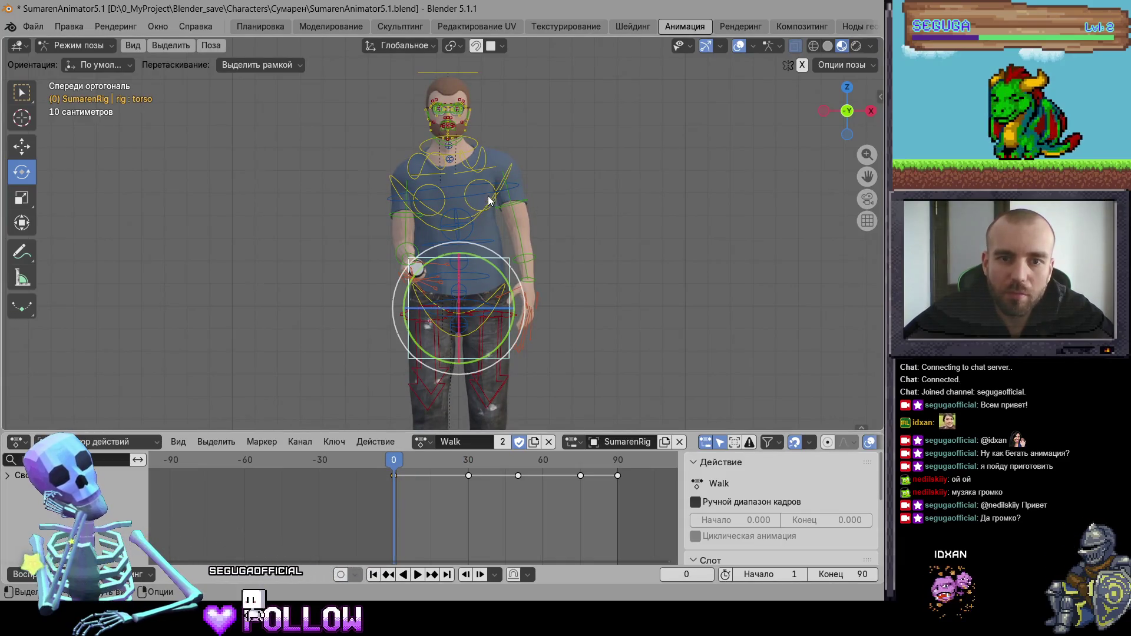
click(489, 200)
drag(512, 207, 511, 212)
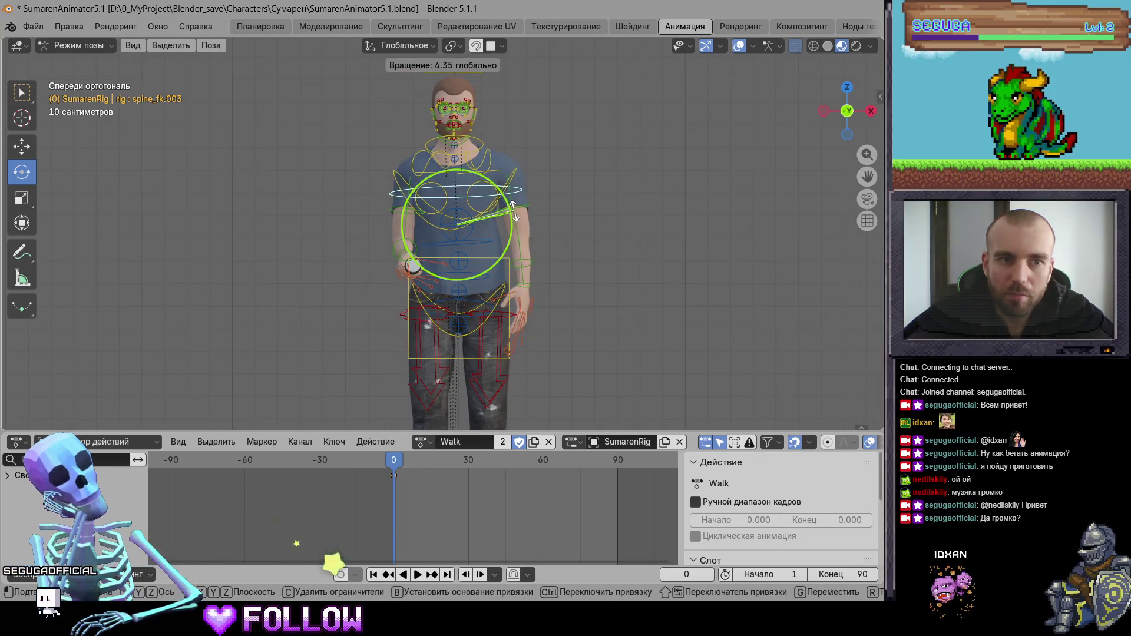
drag(515, 209, 515, 211)
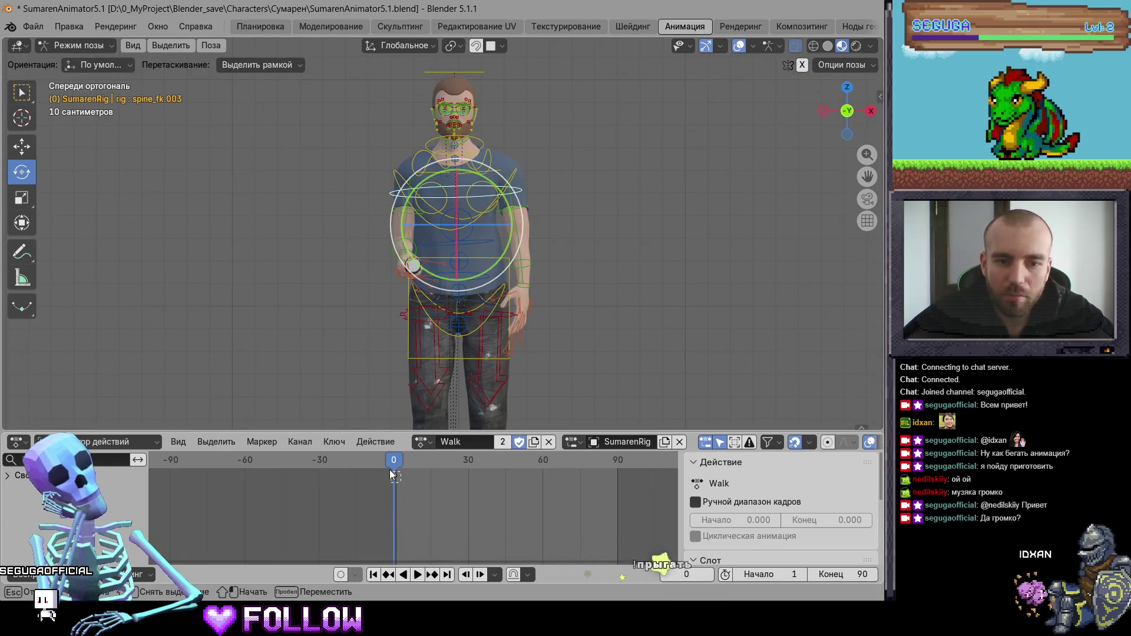
drag(394, 474, 397, 475)
key(space)
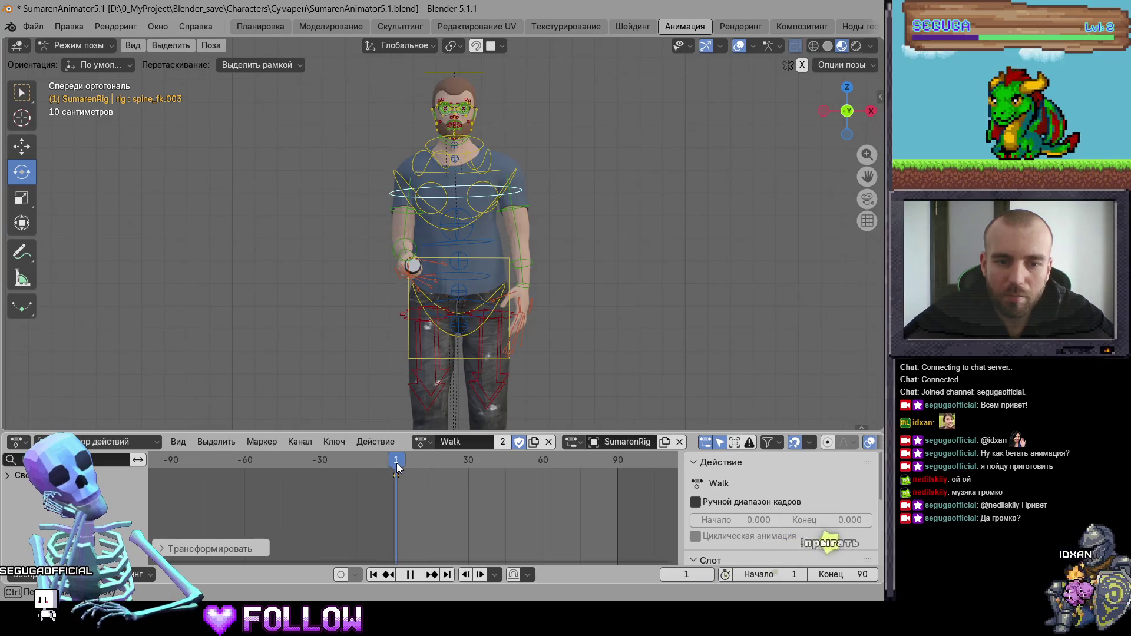
key(space)
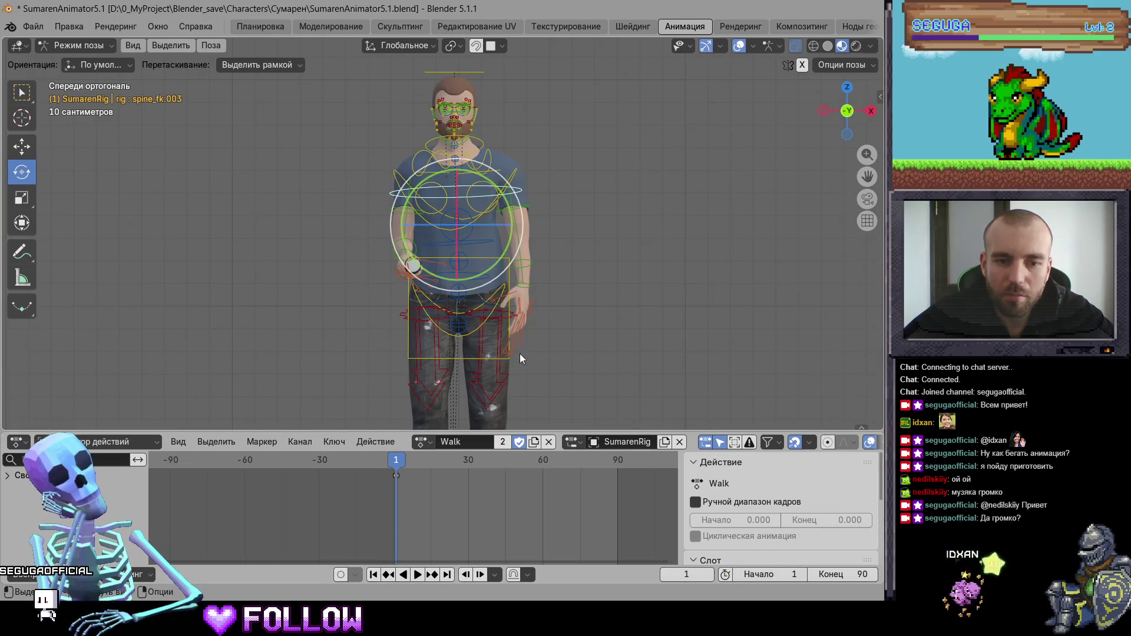
Select all rig bones, undo an accidental Ctrl+A, and select all bones again
key(a)
key(ctrl+a)
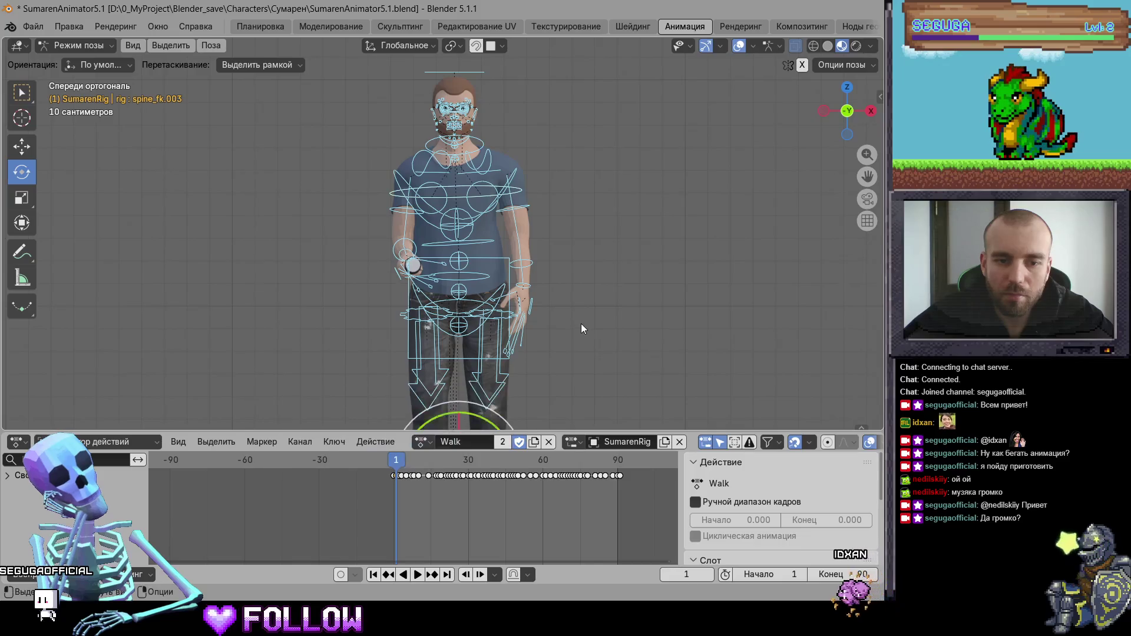
key(ctrl+z)
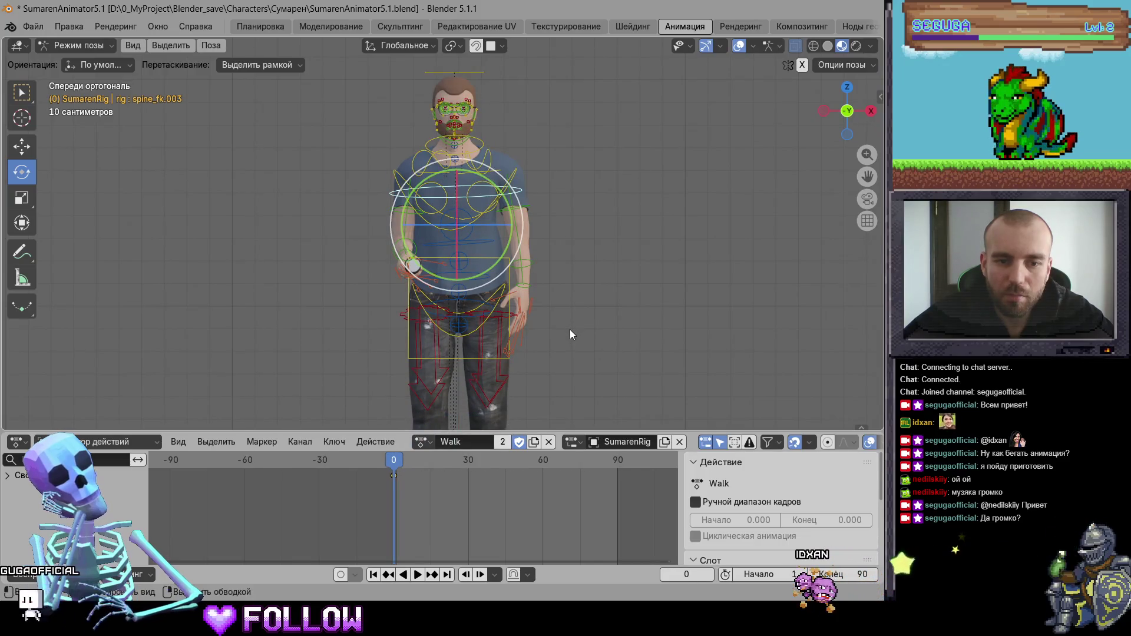
key(a)
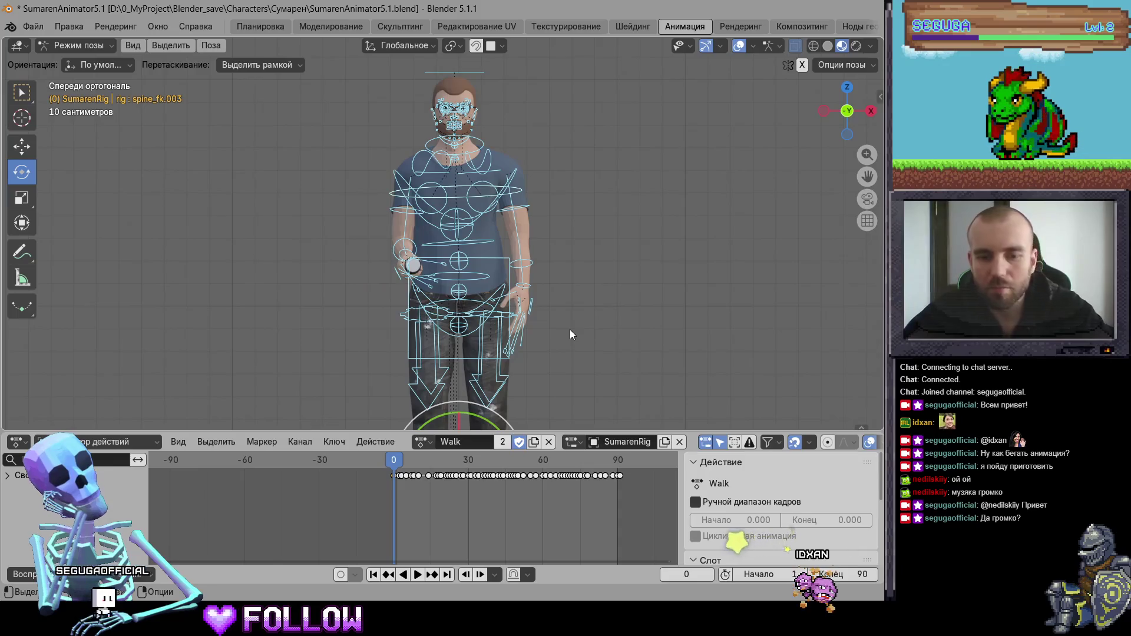
Deselect the bones, scrub the walk cycle, and inspect the breast, spine and chest bones
click(526, 355)
key(space)
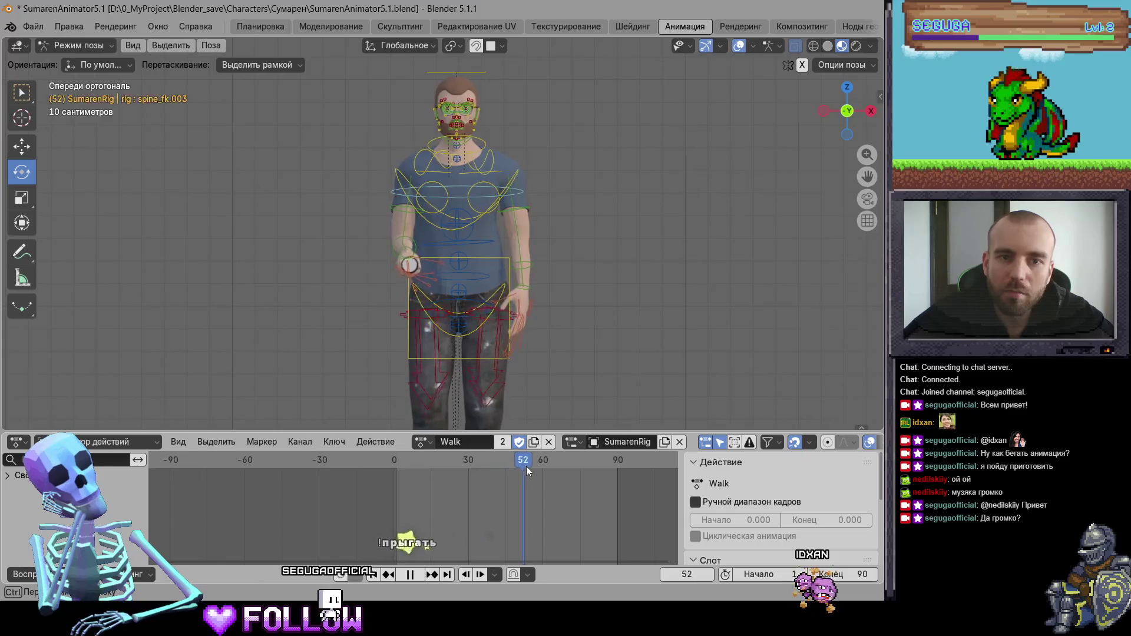
mouse_move(560, 465)
mouse_down()
mouse_move(629, 474)
mouse_move(548, 466)
mouse_up()
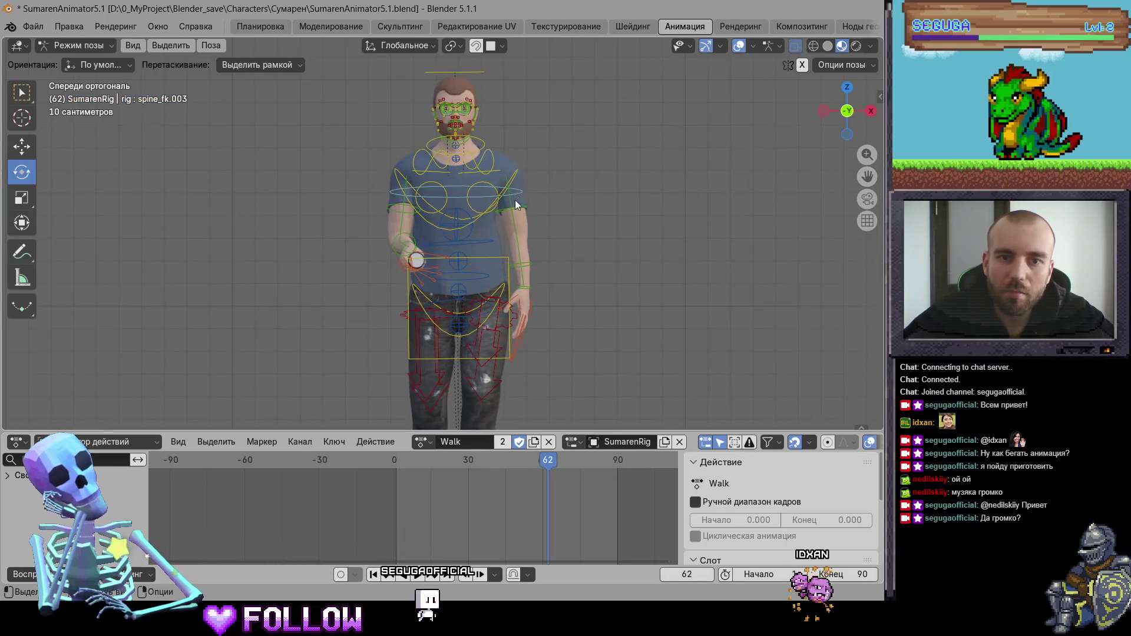
click(468, 207)
click(485, 242)
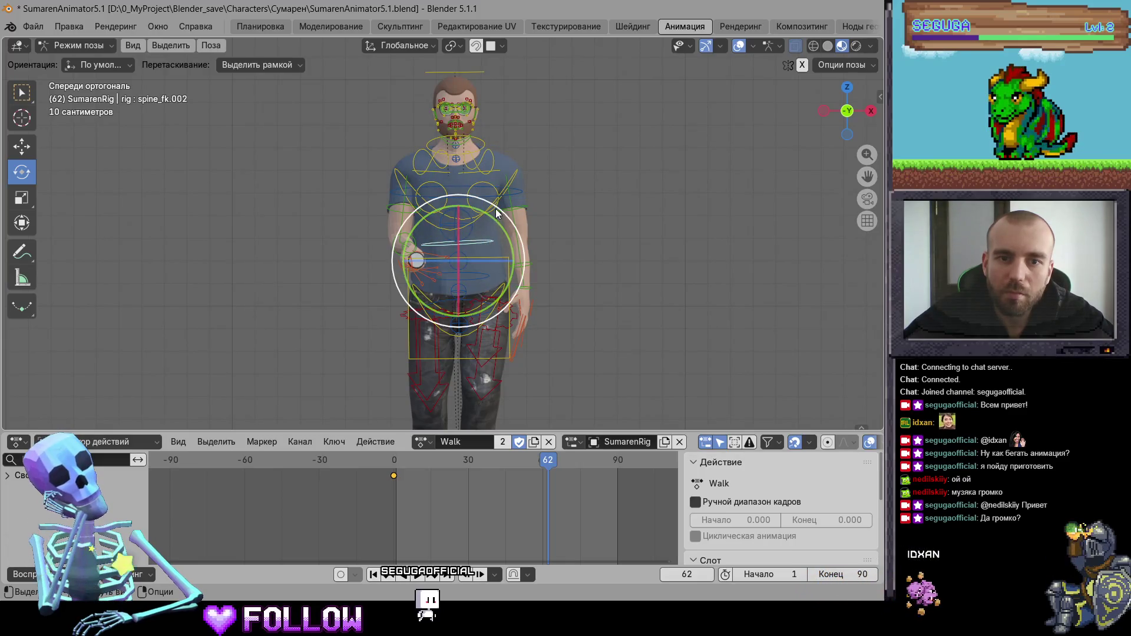
click(501, 197)
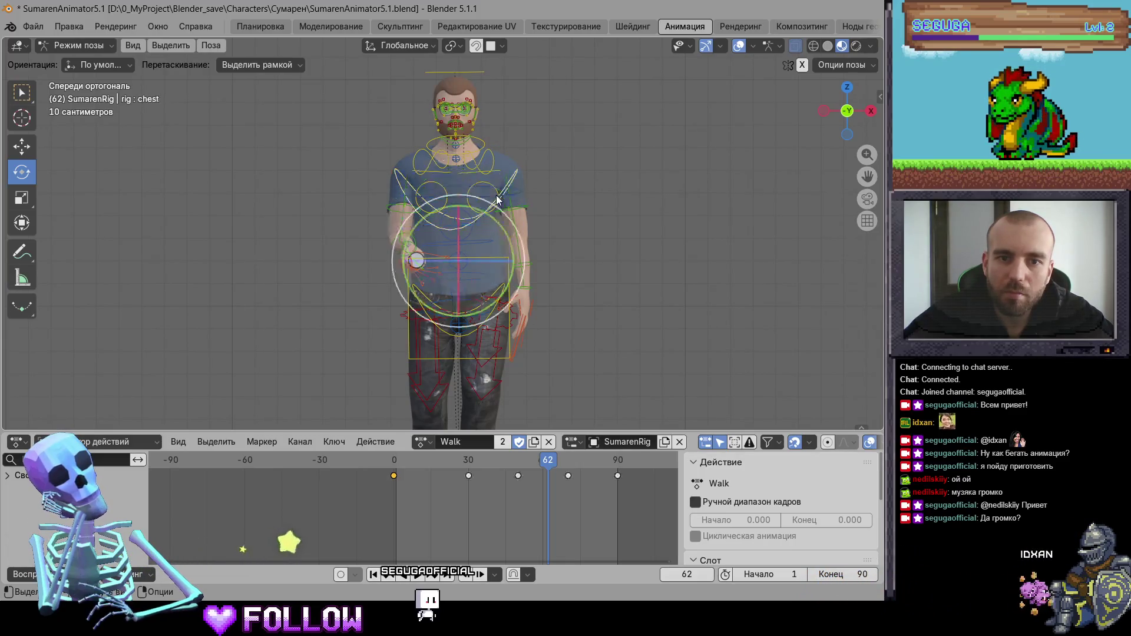
At frame 30, rotate the torso bone slightly and play back to check
drag(529, 466, 469, 466)
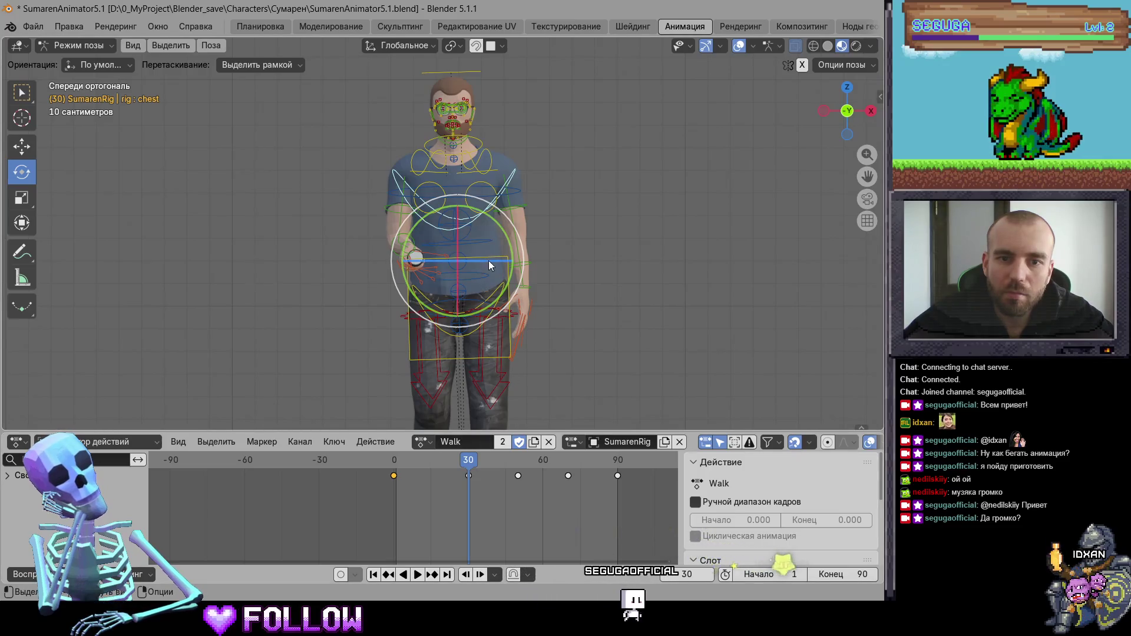
click(478, 243)
click(516, 246)
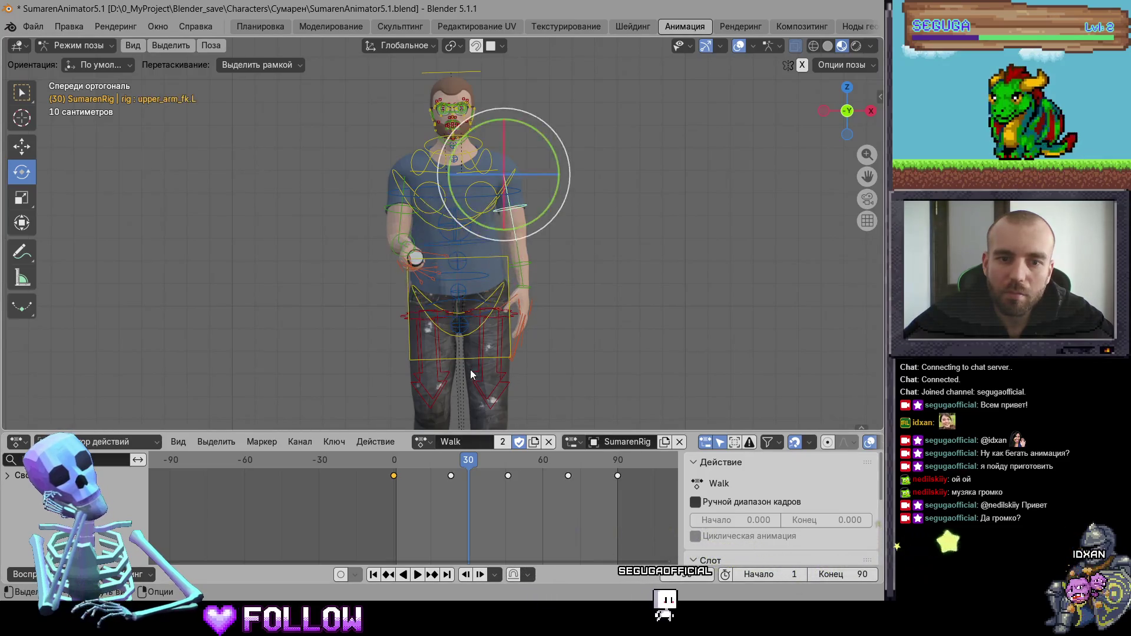
click(511, 291)
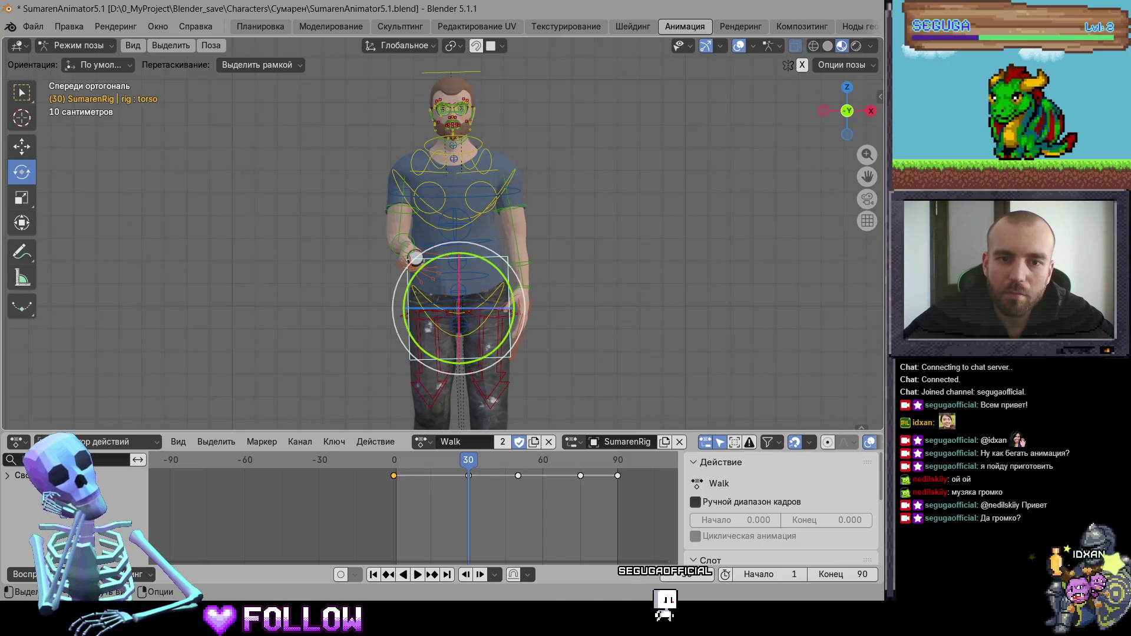
drag(513, 291, 514, 290)
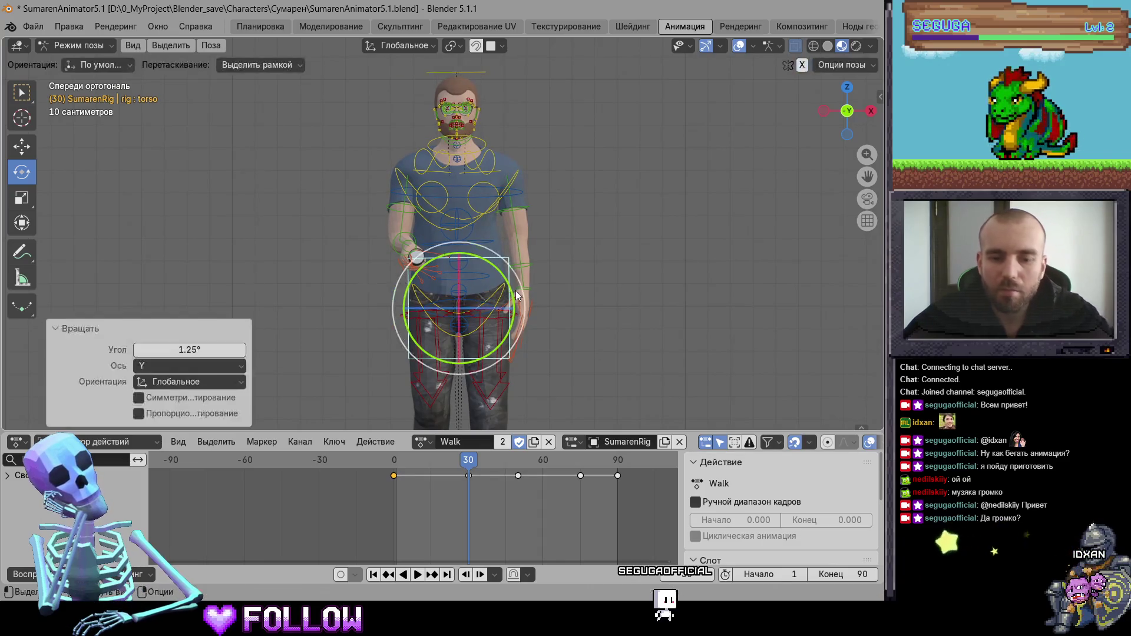
key(space)
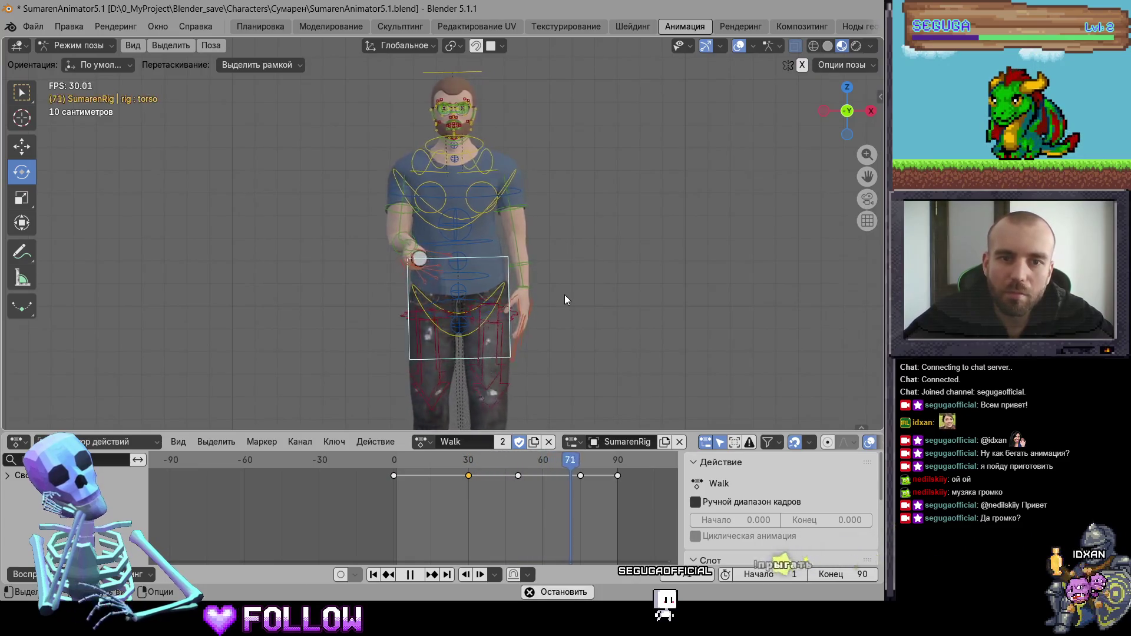
key(space)
Insert a torso keyframe at frame 75 and play the walk cycle
click(579, 462)
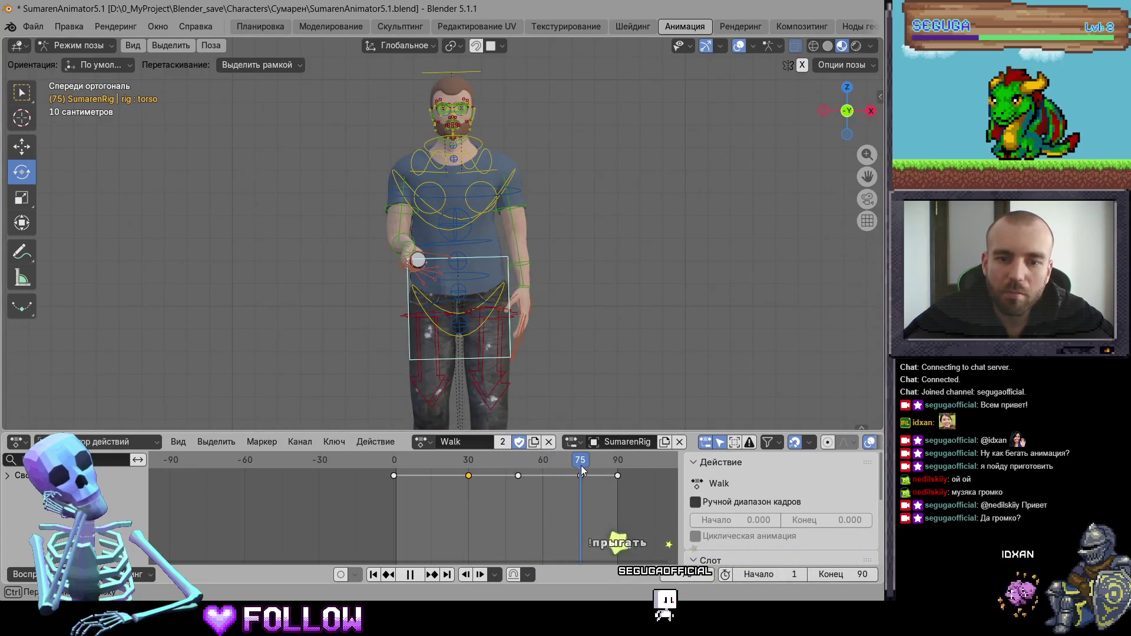
key(i)
key(space)
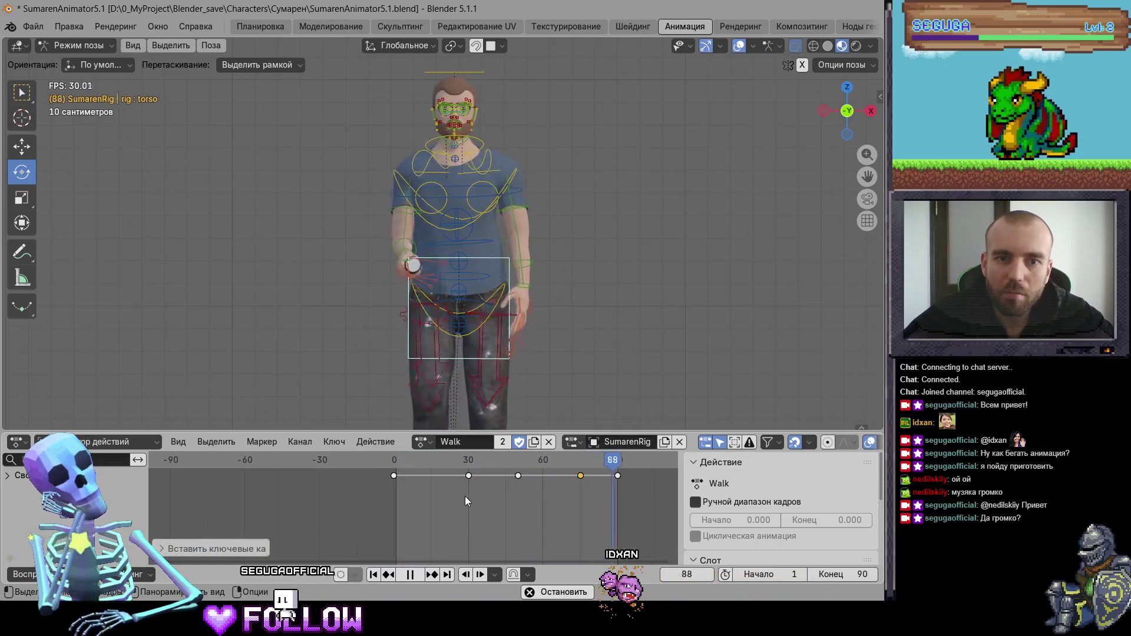
key(space)
Rotate the torso slightly near the end frame and key the new rotation
key(space)
click(610, 462)
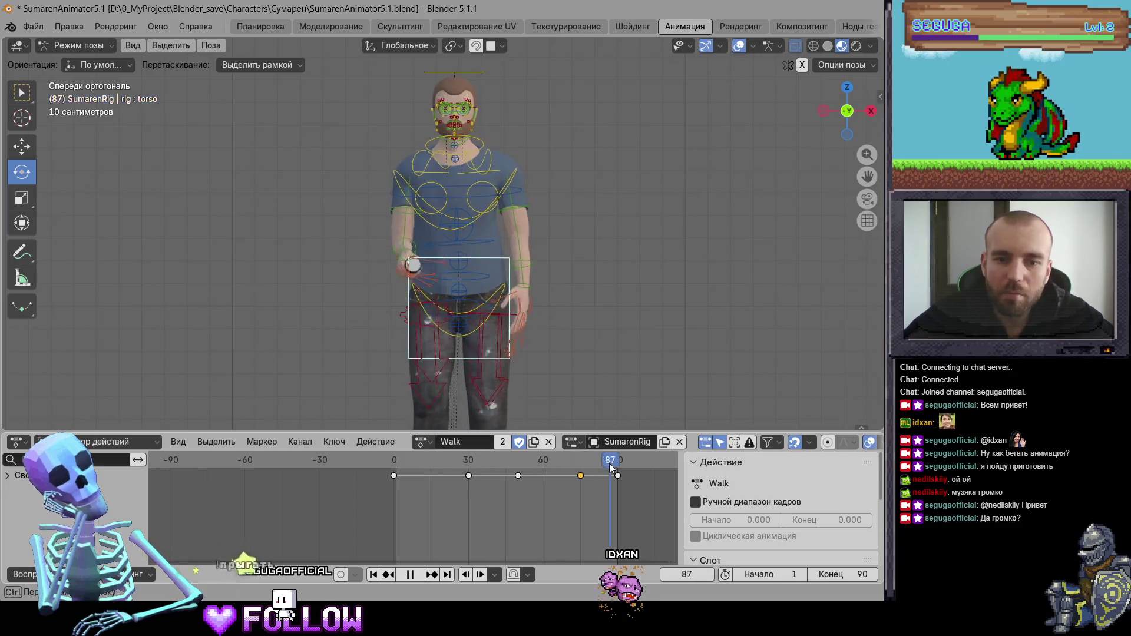
key(space)
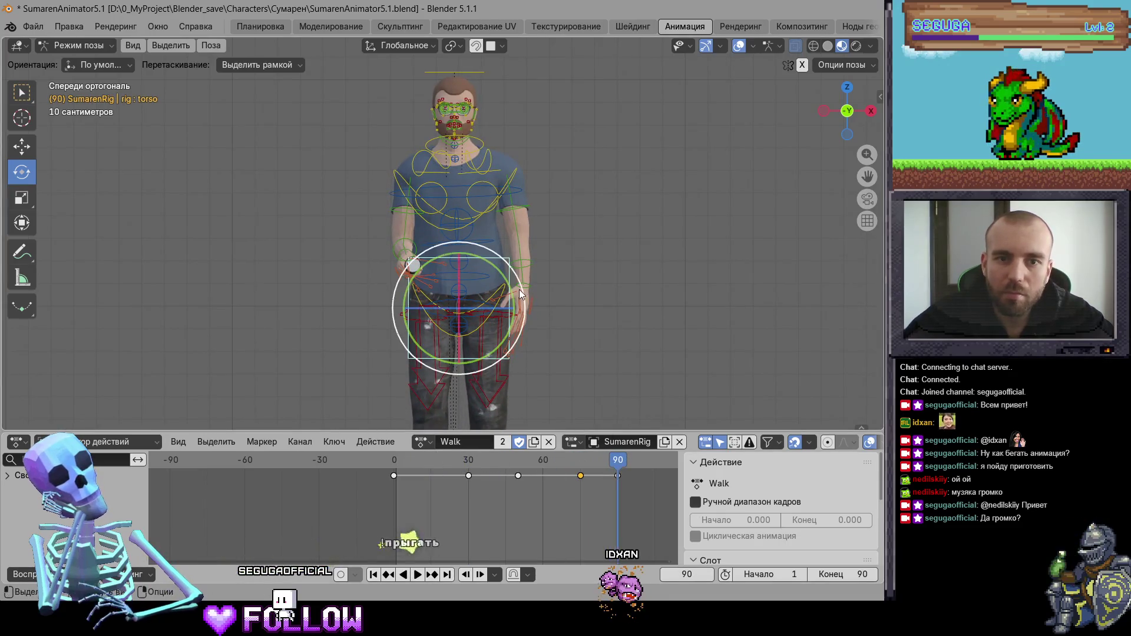
drag(502, 285, 505, 276)
key(i)
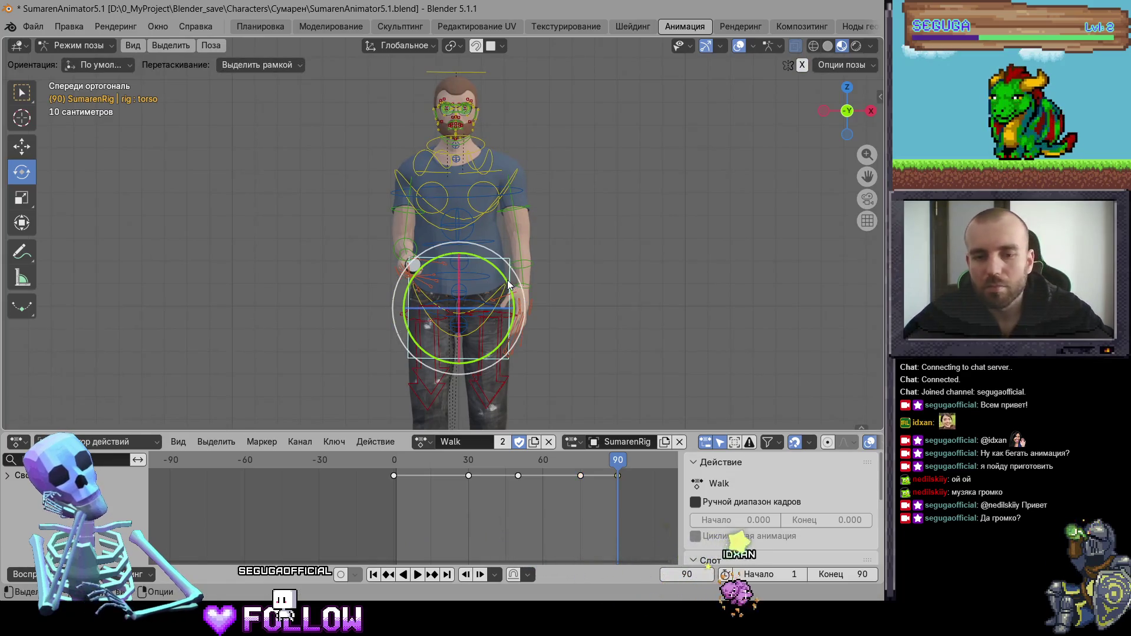
Play the walk cycle from frame 0, orbiting to check it, and save the blend file
key(space)
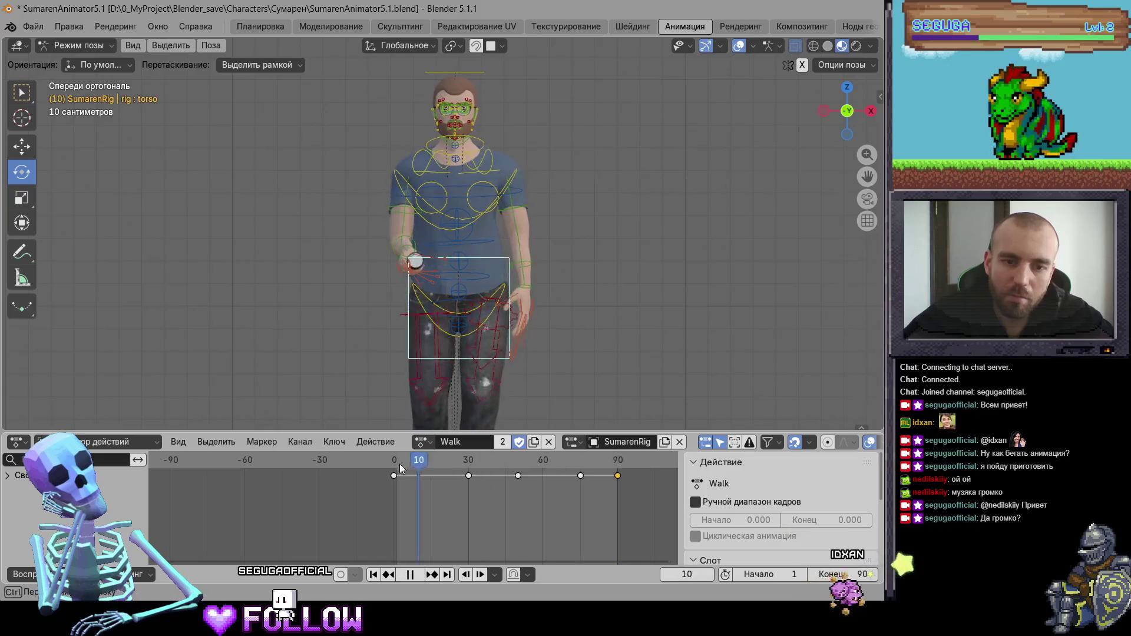
click(396, 469)
key(space)
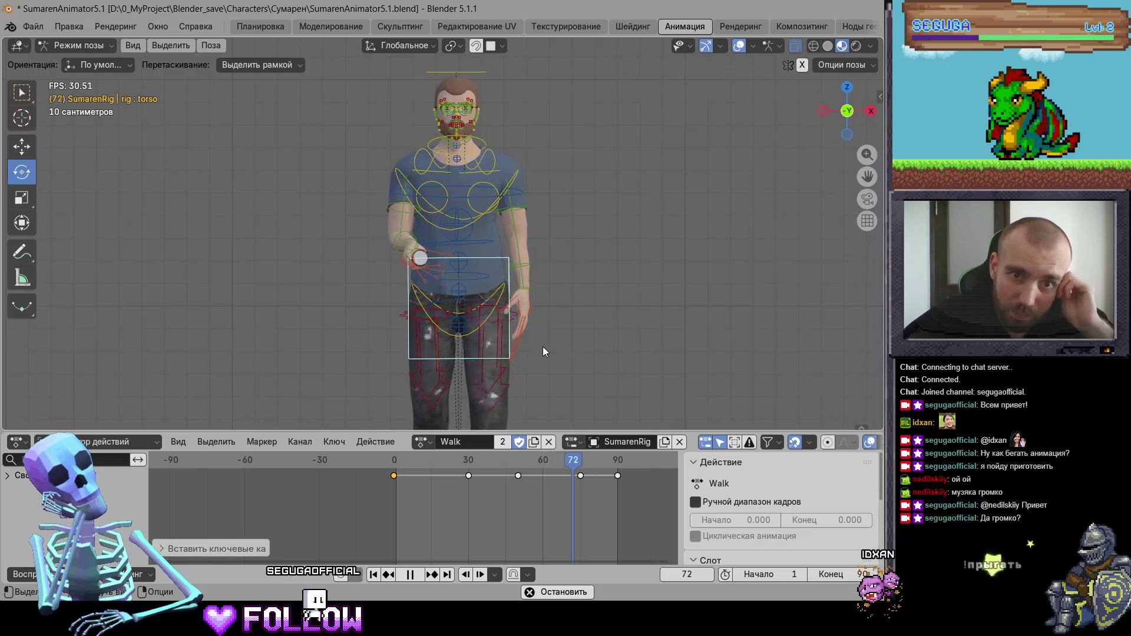
mouse_move(560, 327)
middle_down()
mouse_move(513, 273)
mouse_move(666, 270)
middle_up()
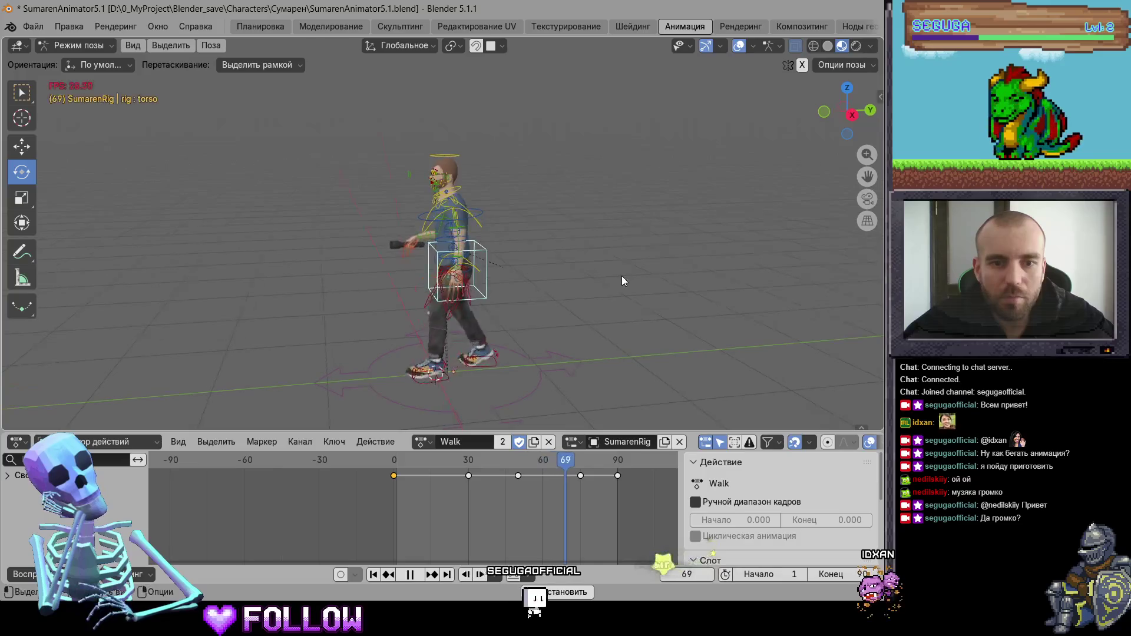
key(space)
key(ctrl+s)
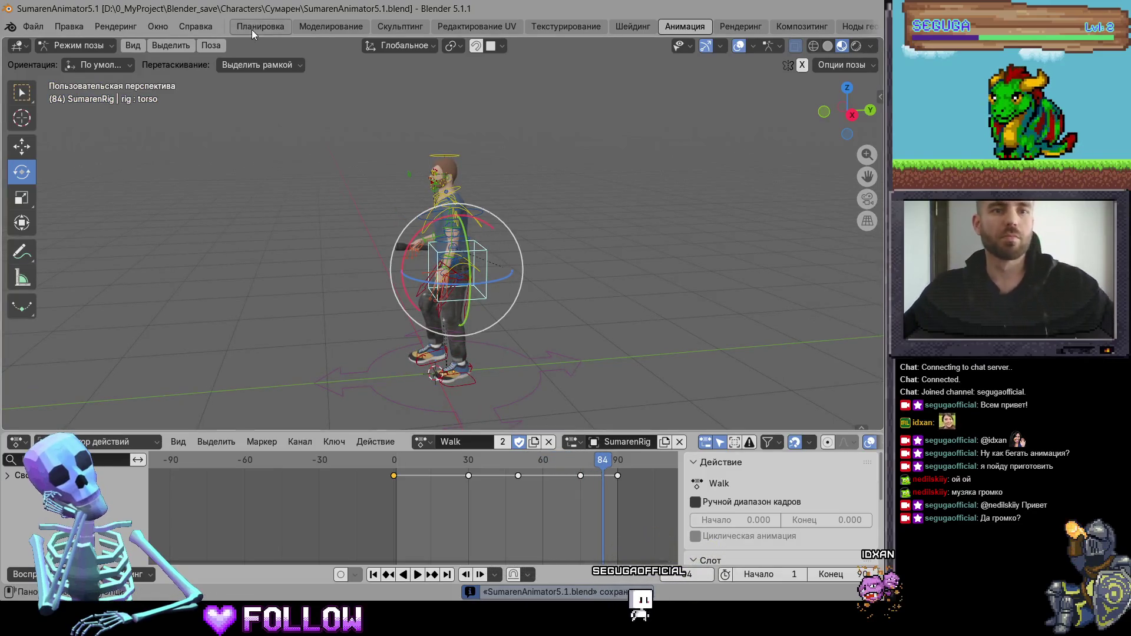
In the Layout workspace, select all the character objects and start an FBX export
click(252, 29)
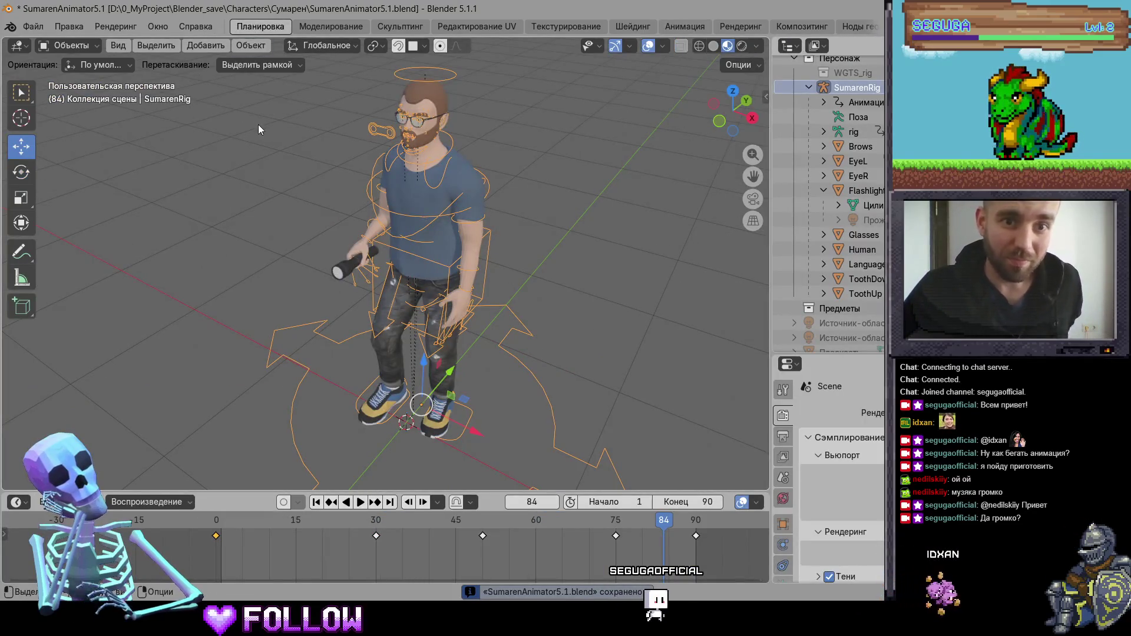
scroll(630, 460, down, 3)
key(a)
scroll(834, 257, up, 1)
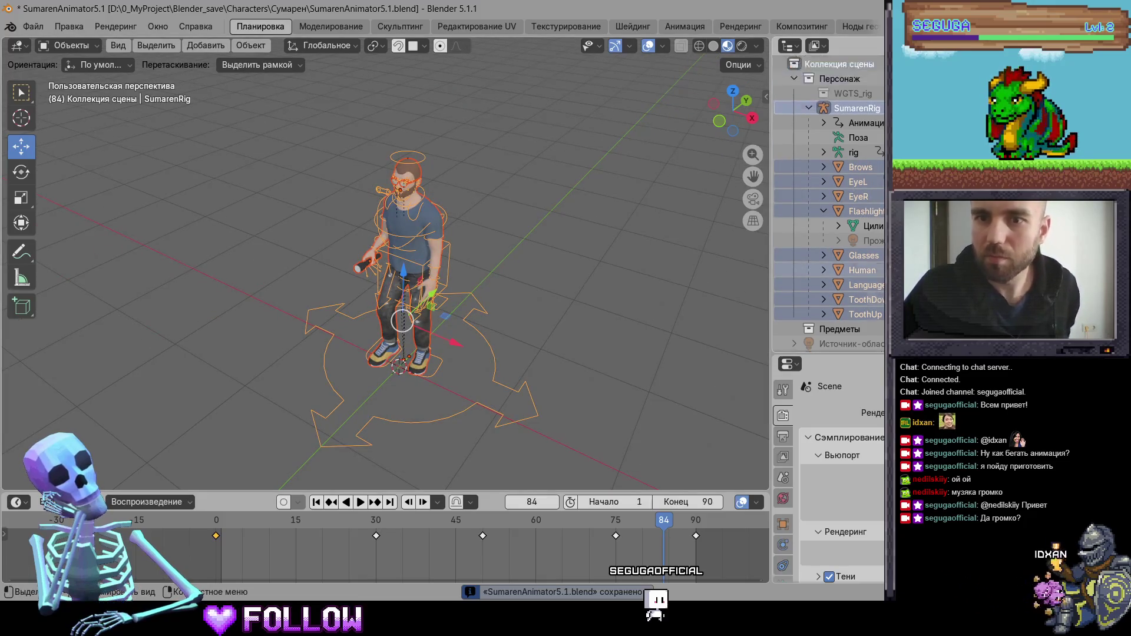
click(33, 26)
mouse_move(124, 251)
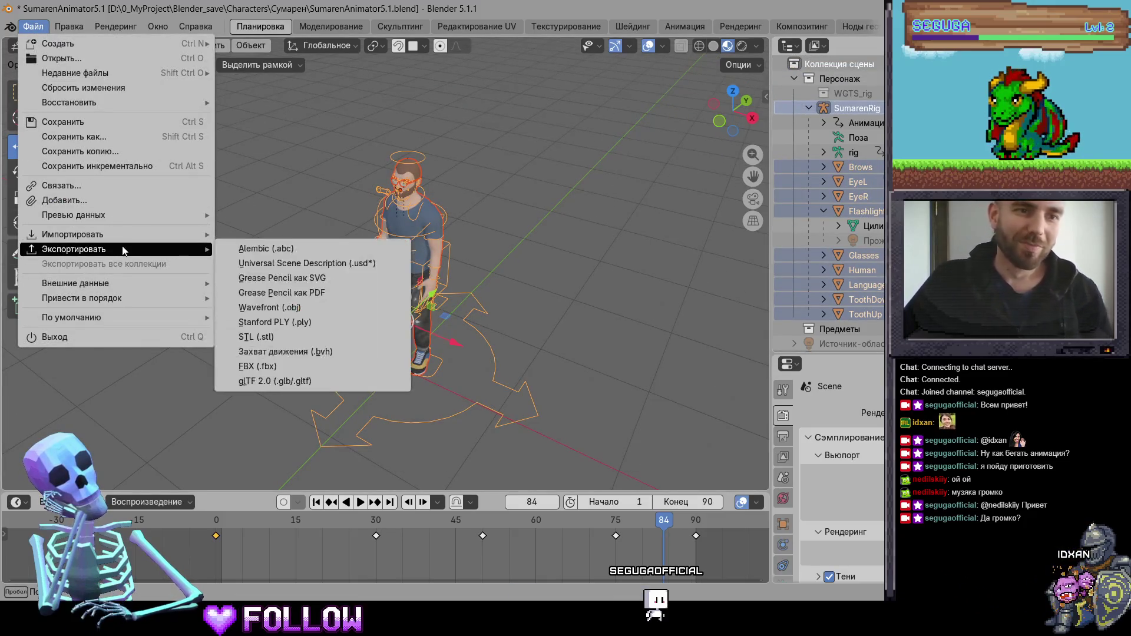
click(239, 365)
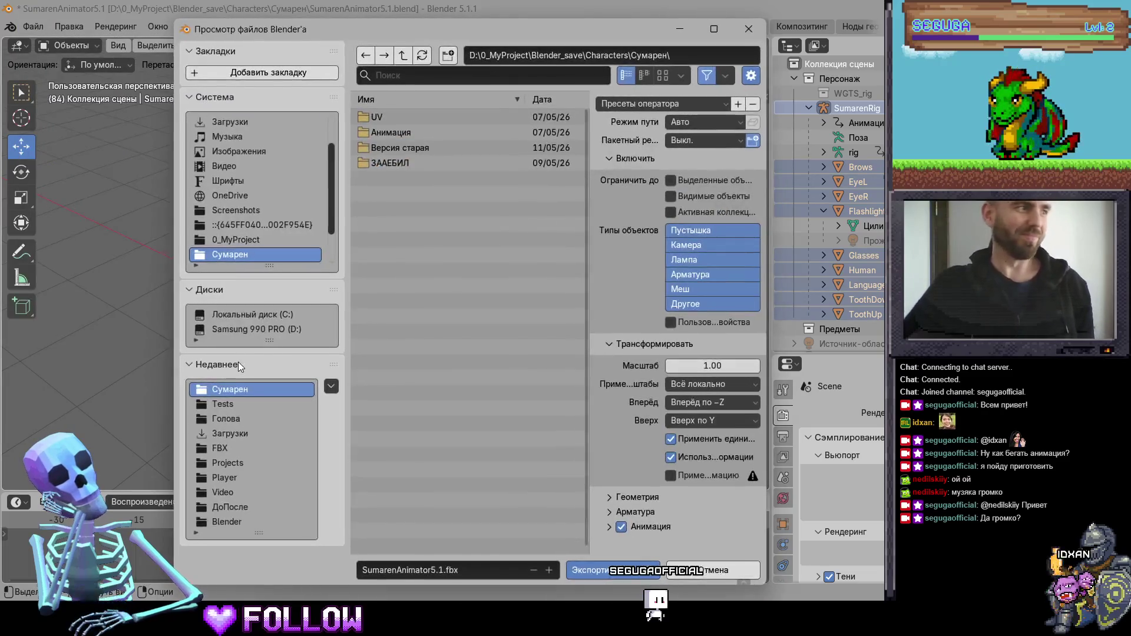
Browse the export dialog to D:\0_MyProject\Developer\Silent Zone\Assets\3D\Player
click(400, 56)
click(401, 56)
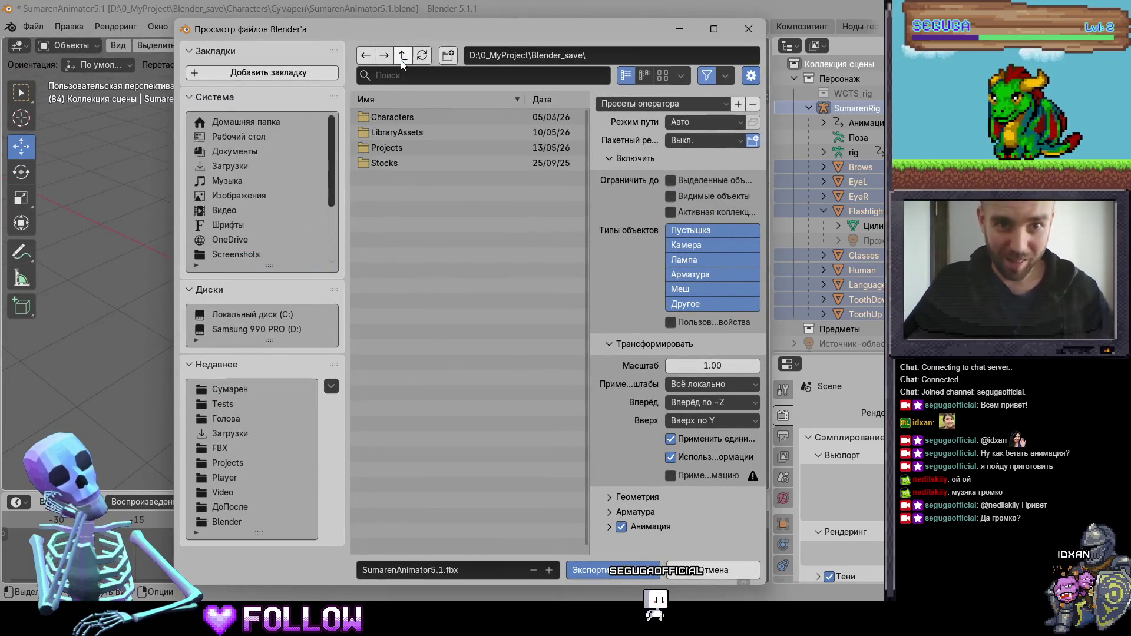
click(400, 56)
click(405, 146)
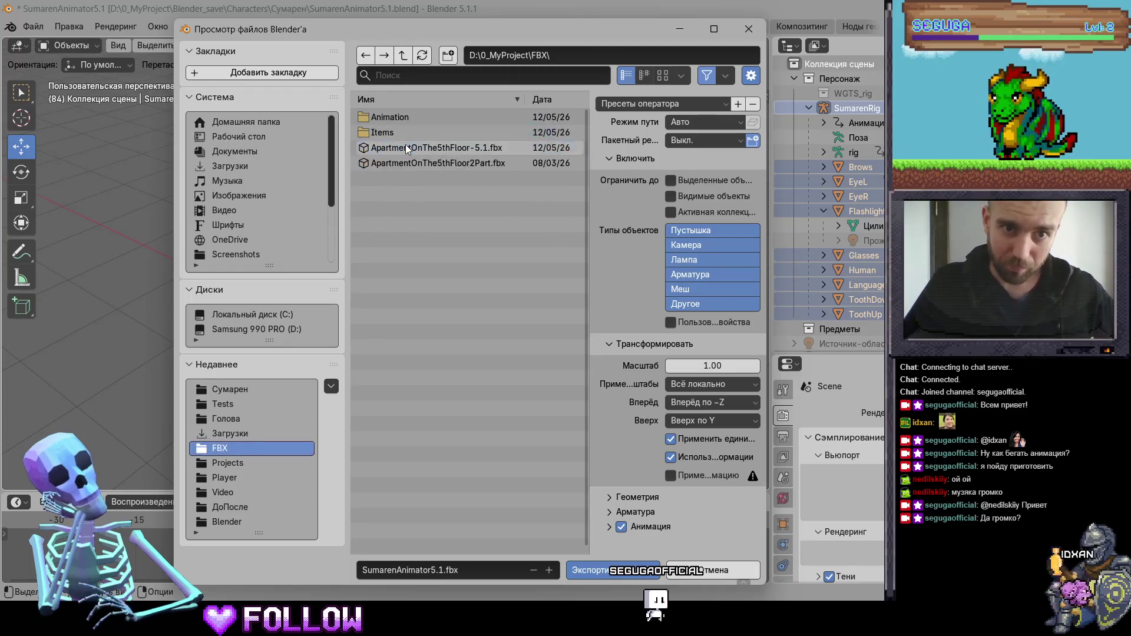
click(402, 56)
click(403, 55)
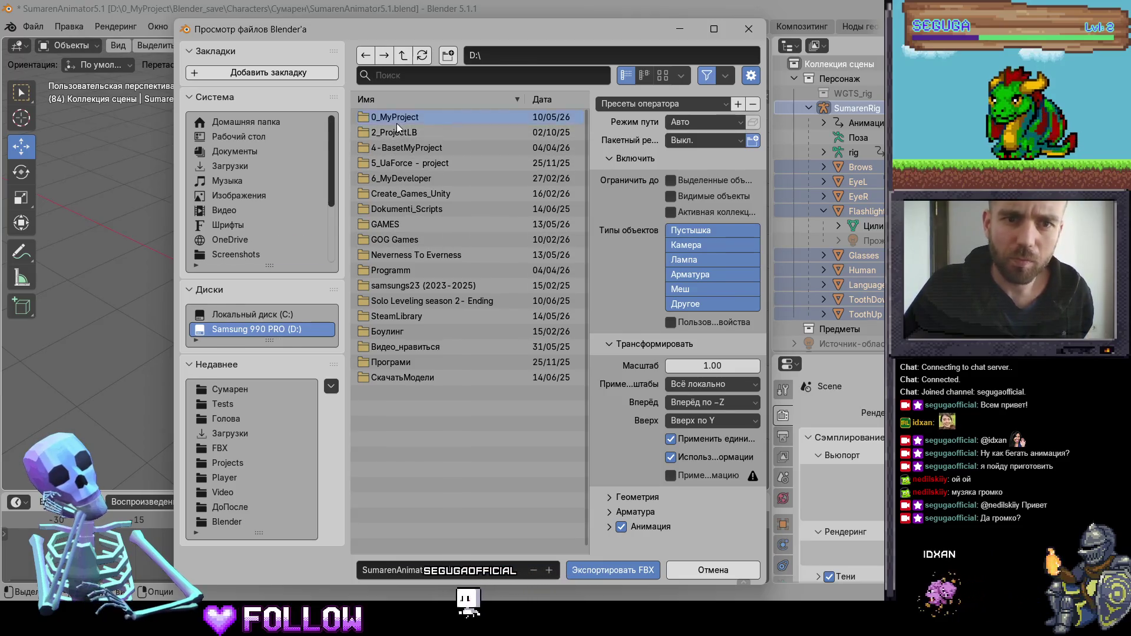
click(397, 117)
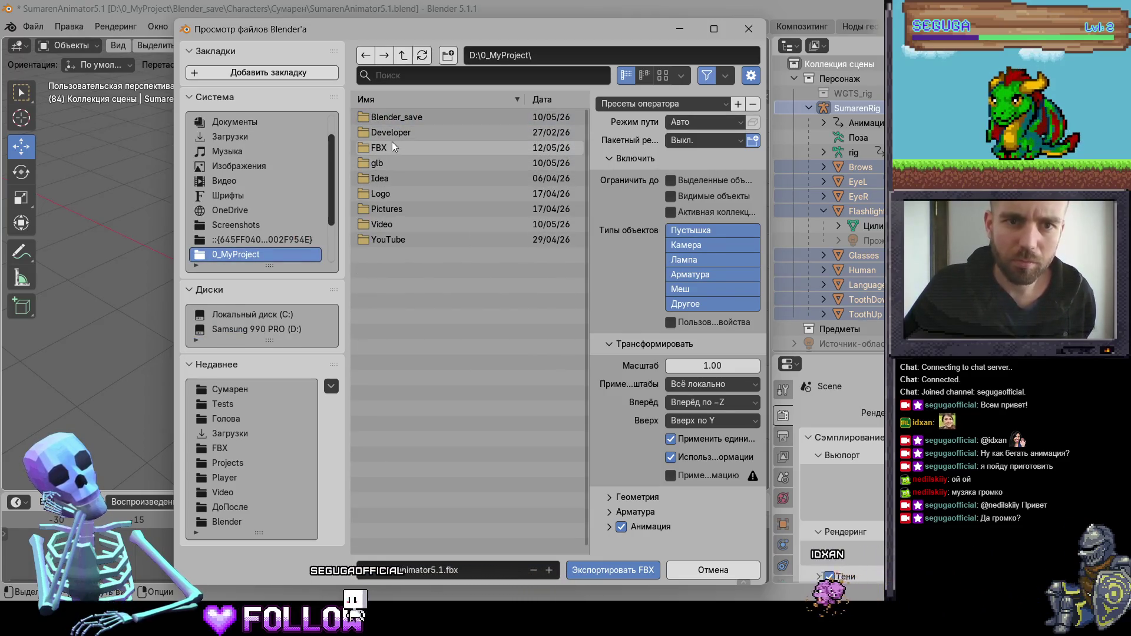
click(391, 139)
click(391, 121)
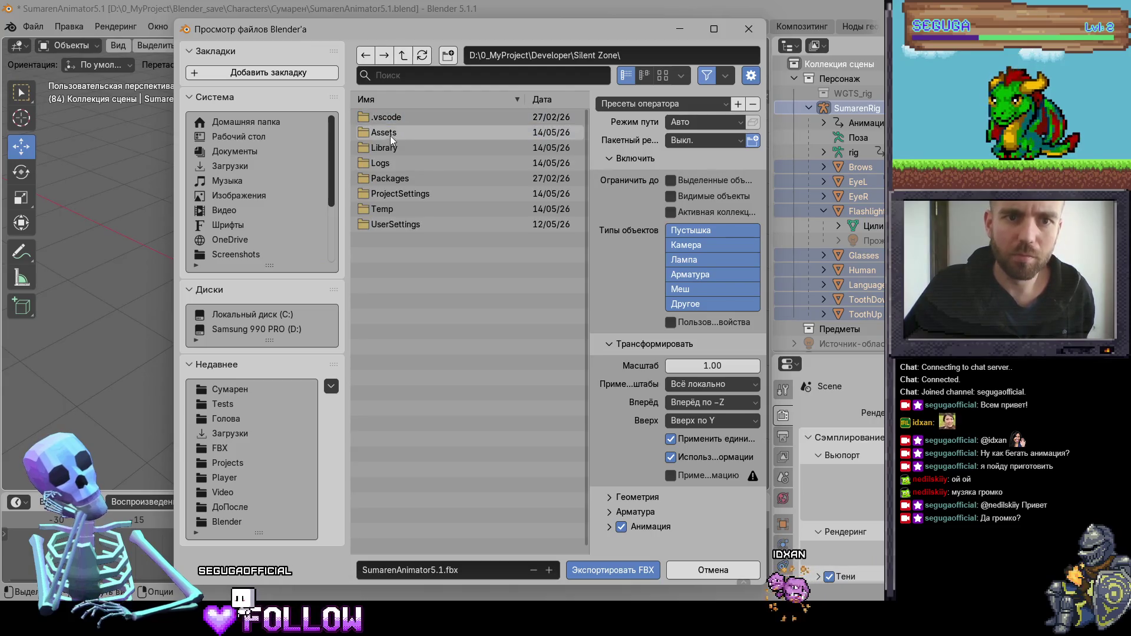
click(390, 134)
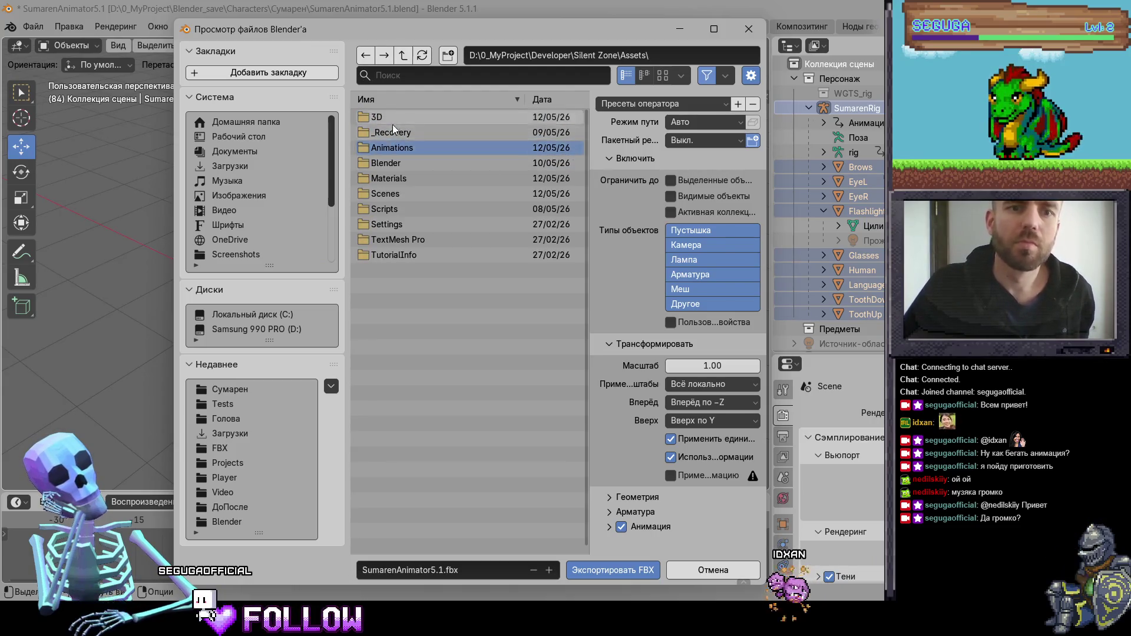
click(389, 119)
click(386, 134)
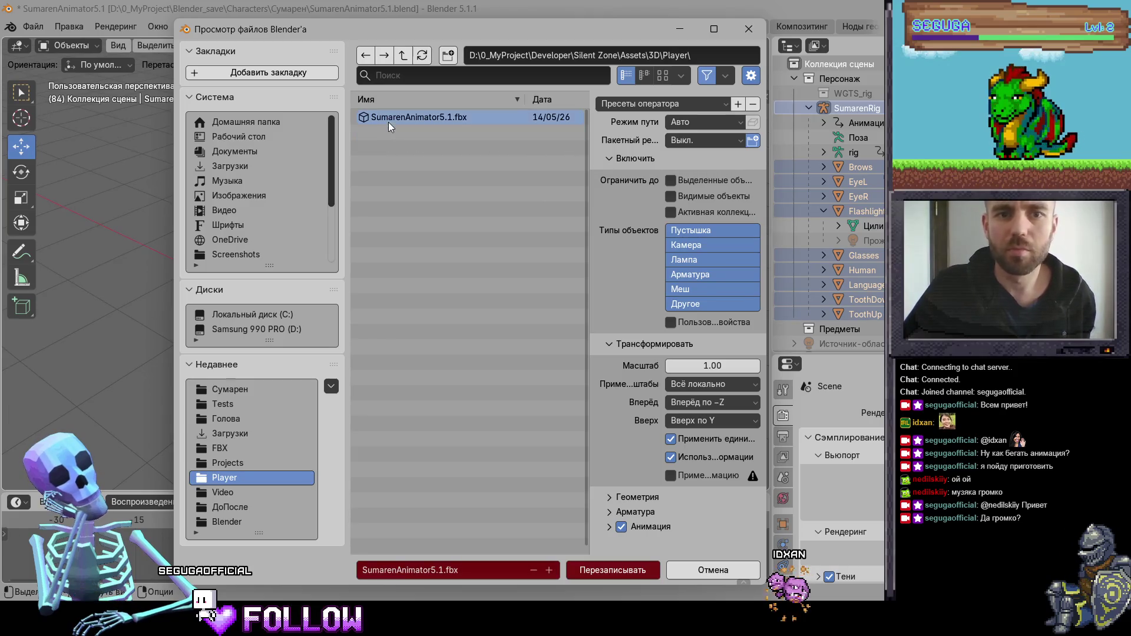
Apply the Unity export preset and overwrite SumarenAnimator5.1.fbx
click(631, 105)
click(518, 140)
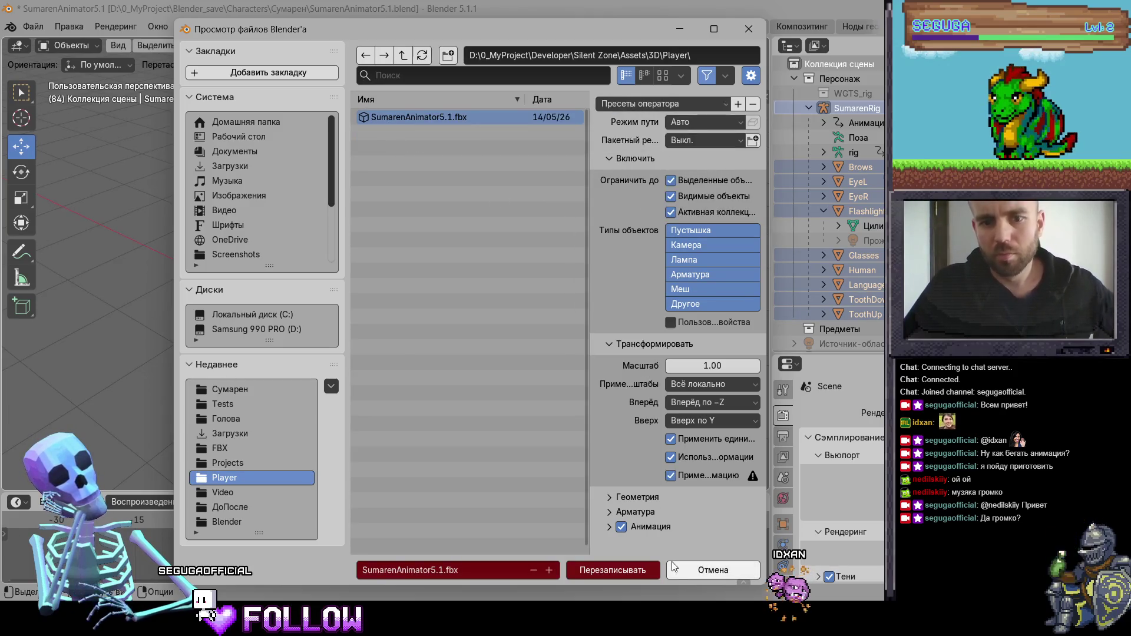
click(647, 570)
In Unity, select SumarenAnimator5.1 so it reimports, glance at Blender, then return to Unity
key(alt+Tab)
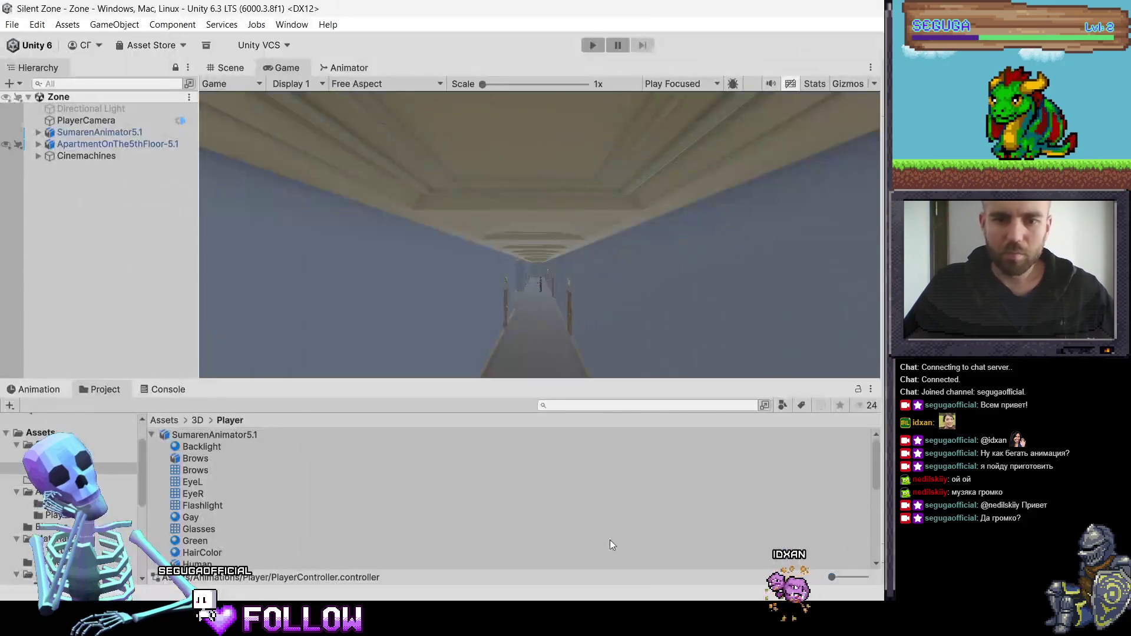
click(259, 435)
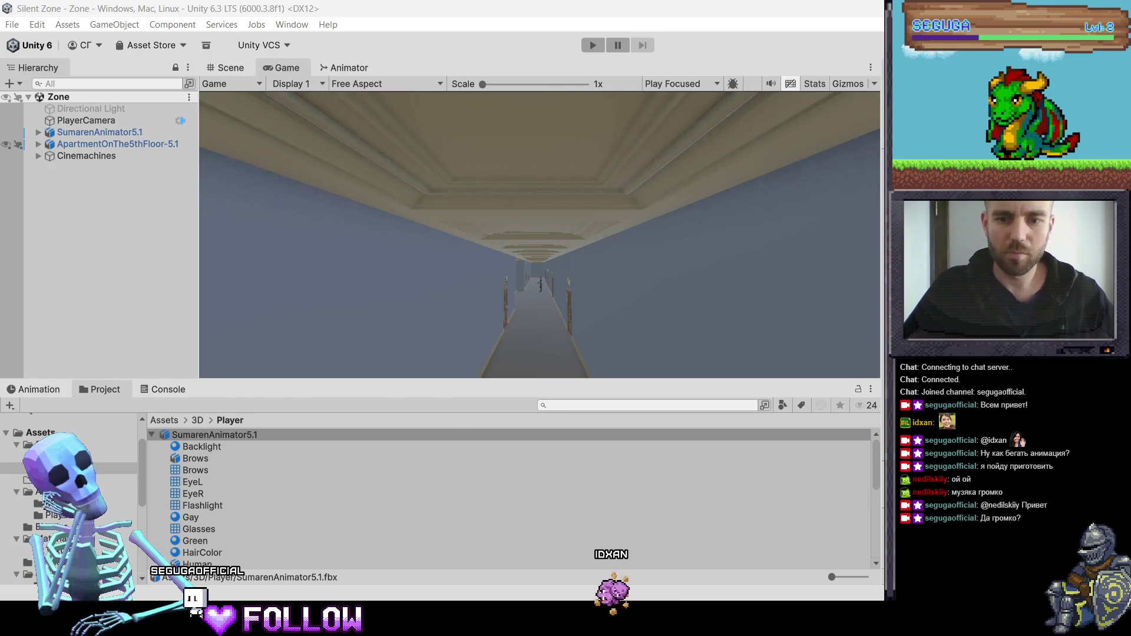
key(alt+Tab)
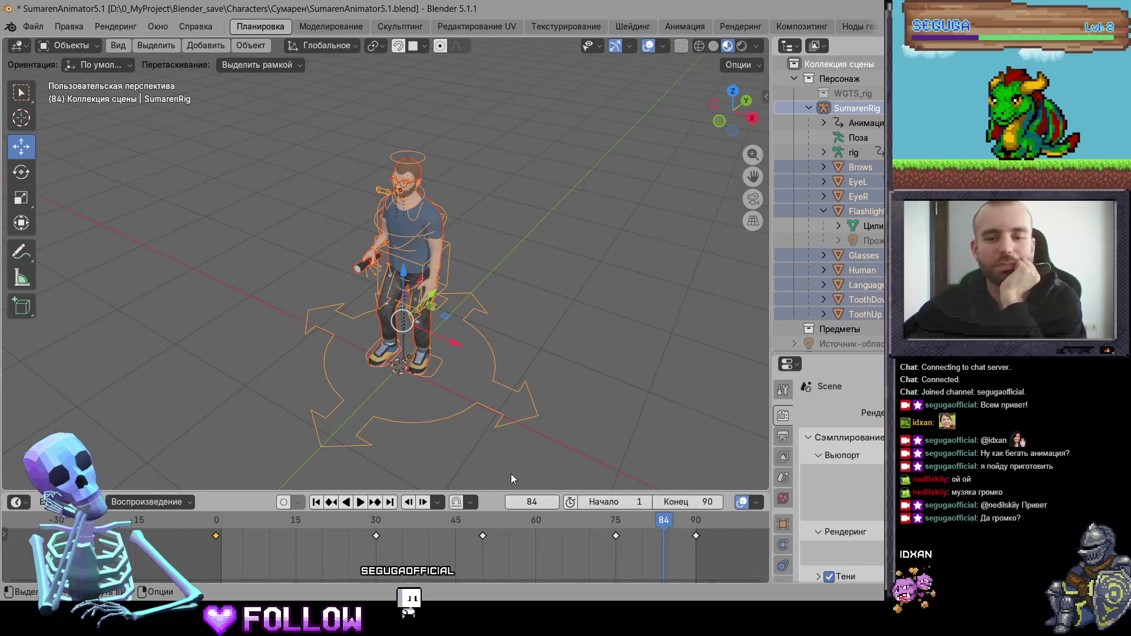
key(alt+Tab)
click(252, 469)
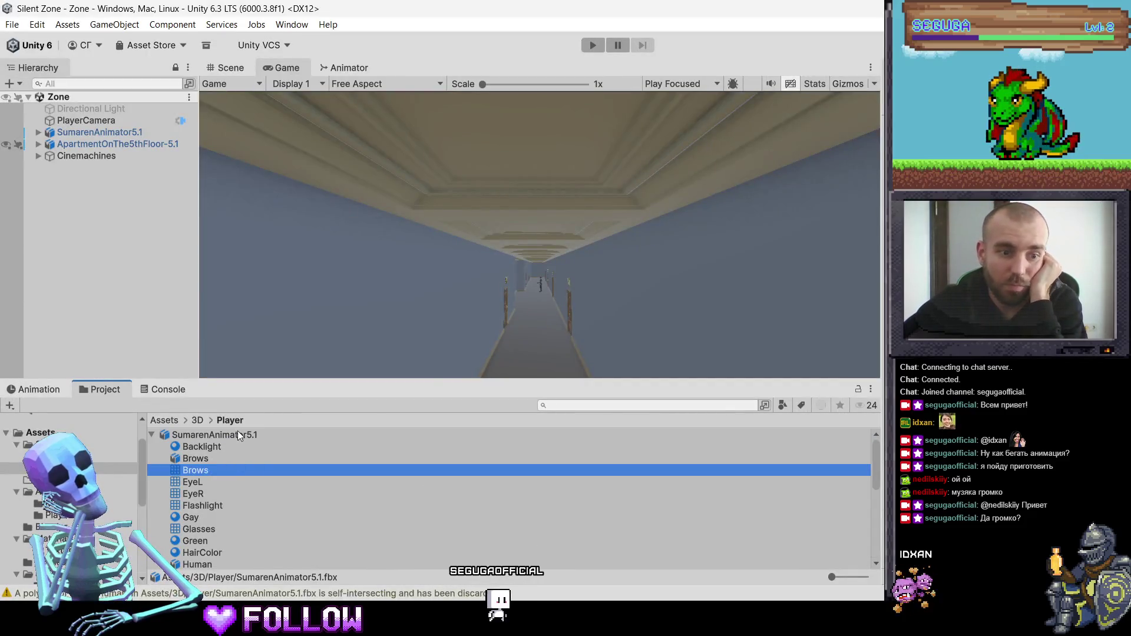
click(237, 432)
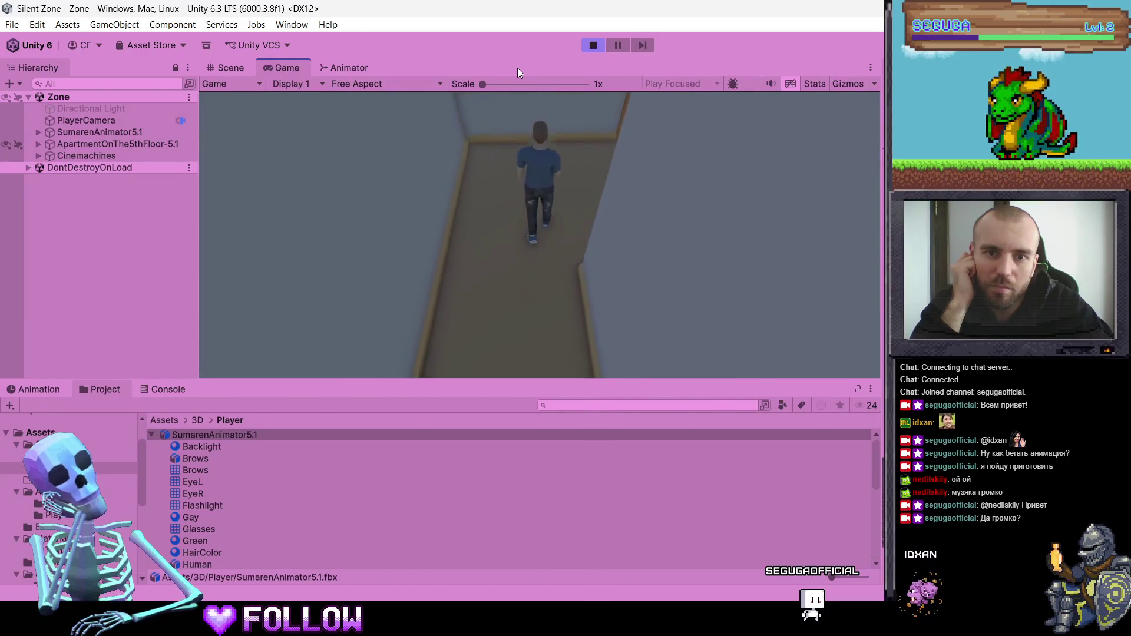
click(592, 42)
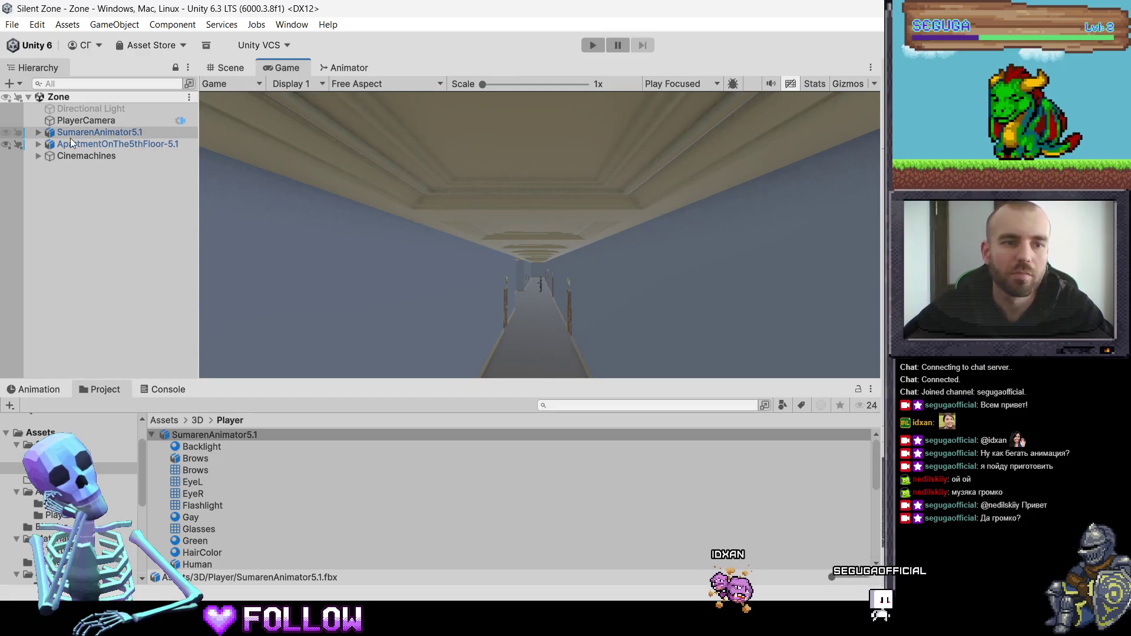
Expand Cinemachines and, in the Scene view, select and frame a camera object in the apartment
click(39, 155)
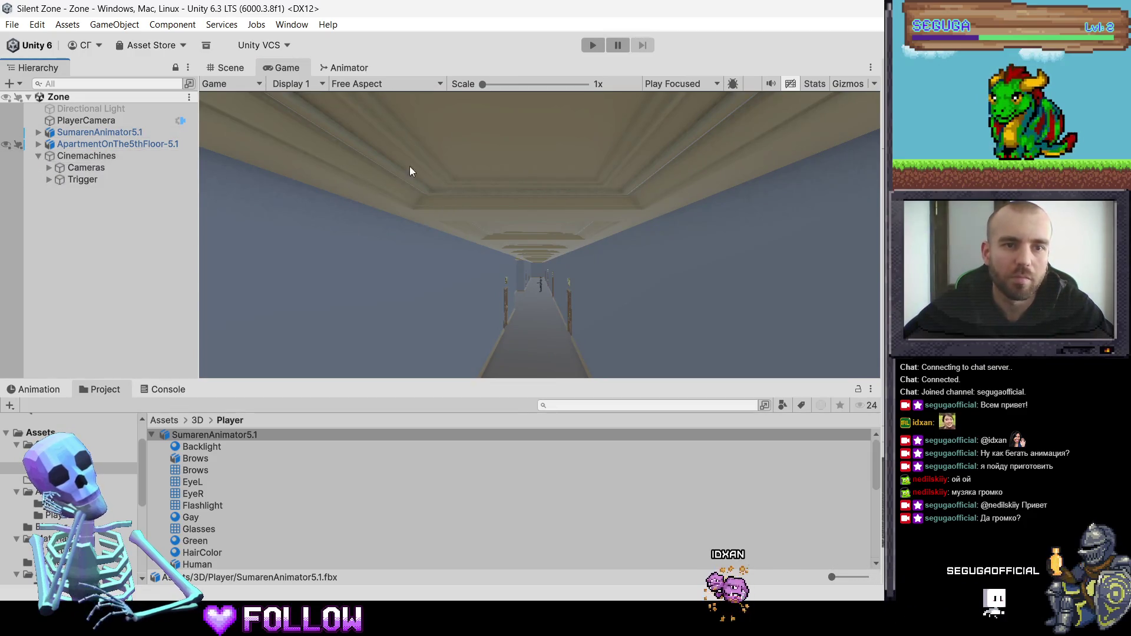
click(224, 67)
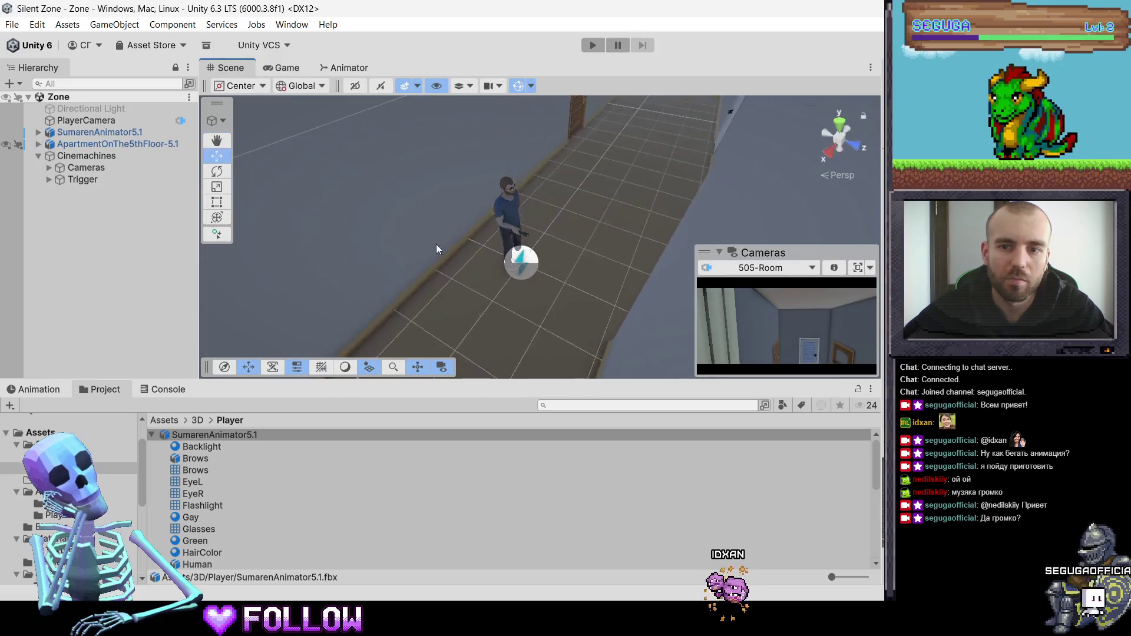
alt+drag(436, 244, 503, 261)
scroll(504, 262, down, 5)
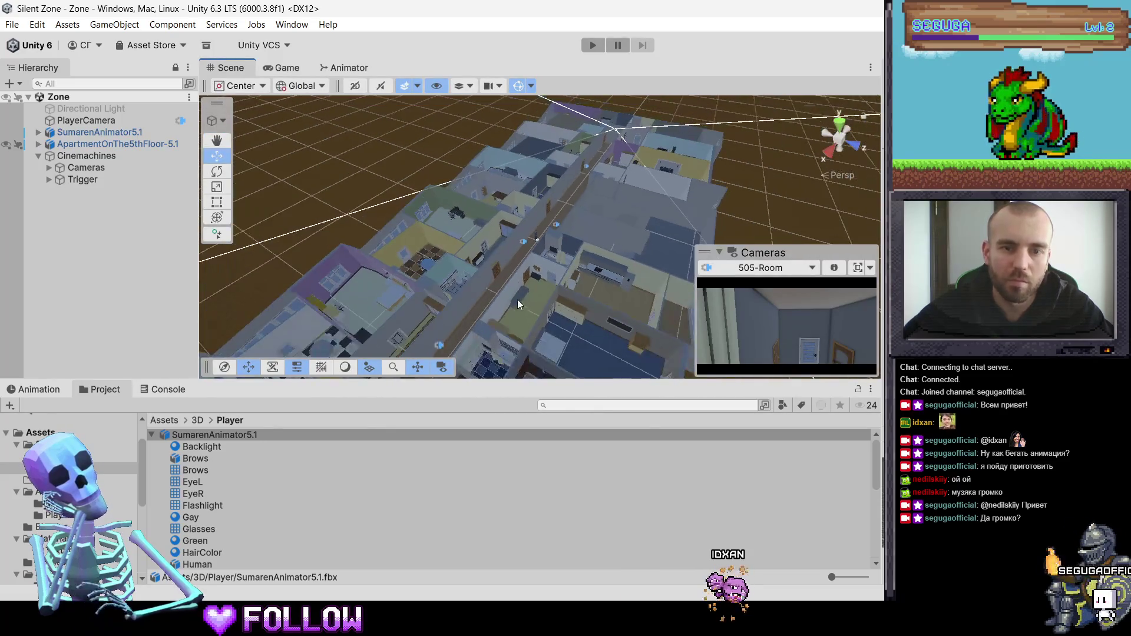
scroll(517, 300, up, 10)
middle_drag(517, 299, 538, 247)
scroll(538, 246, down, 5)
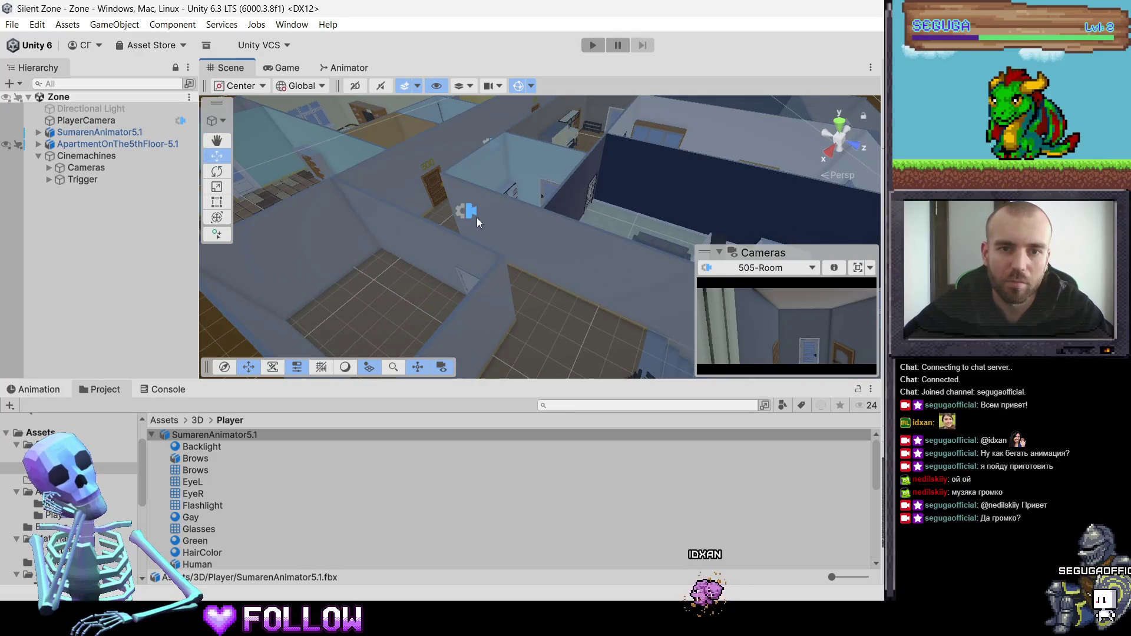
click(476, 217)
click(497, 255)
key(f)
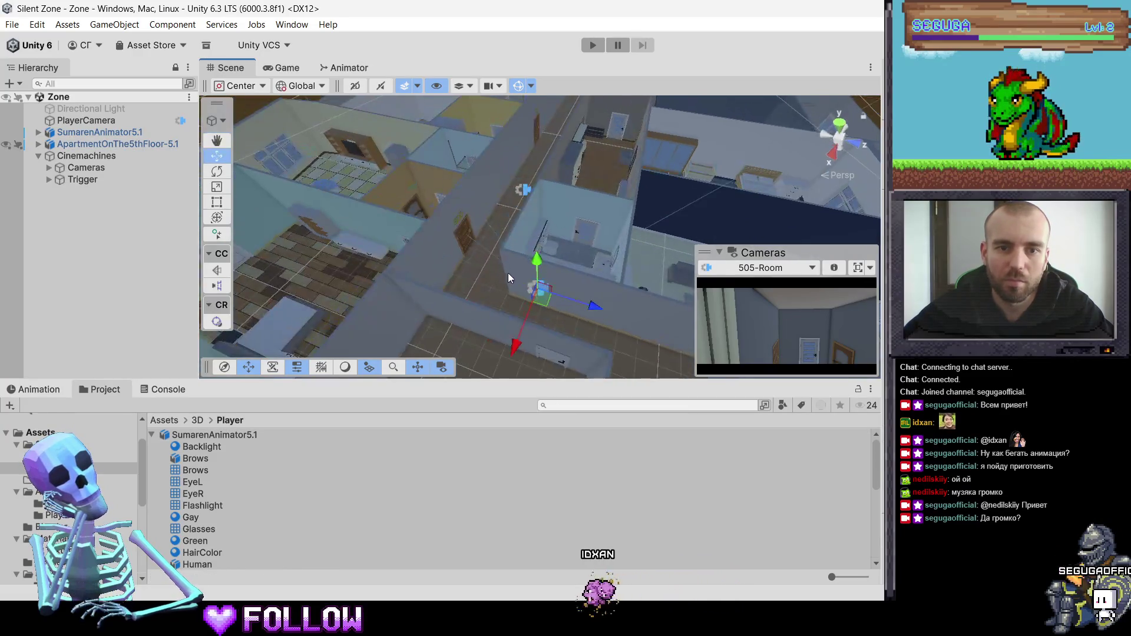
Move the camera object along the floor with the Move gizmo, then start Play mode
drag(536, 298, 479, 285)
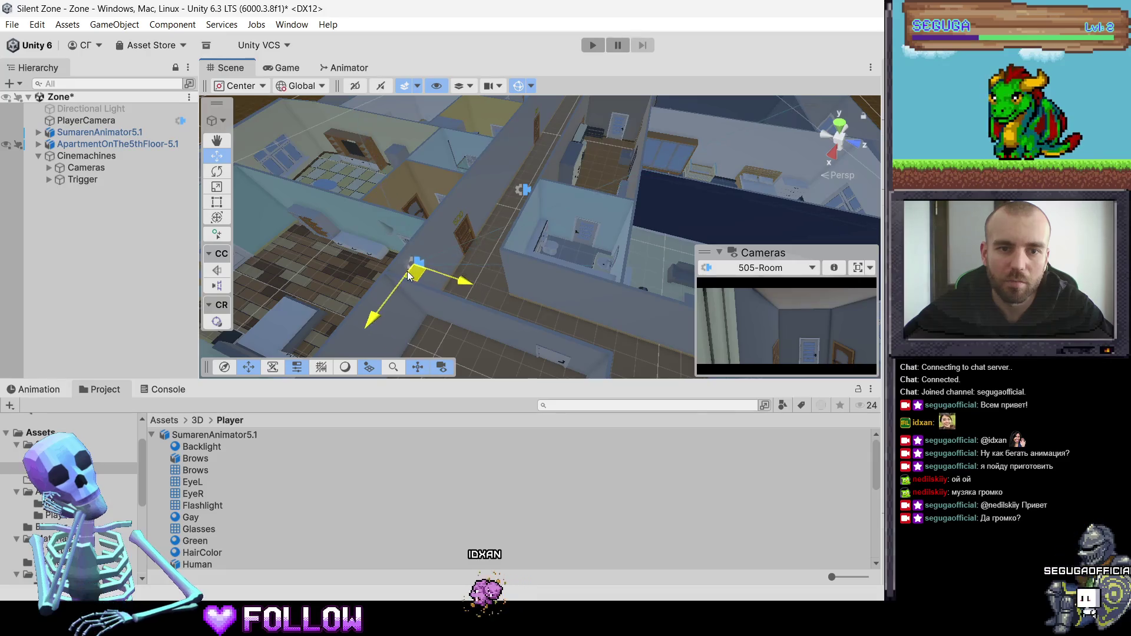
alt+drag(408, 271, 562, 310)
mouse_move(599, 345)
mouse_down()
mouse_move(609, 363)
mouse_move(547, 253)
mouse_up()
click(561, 281)
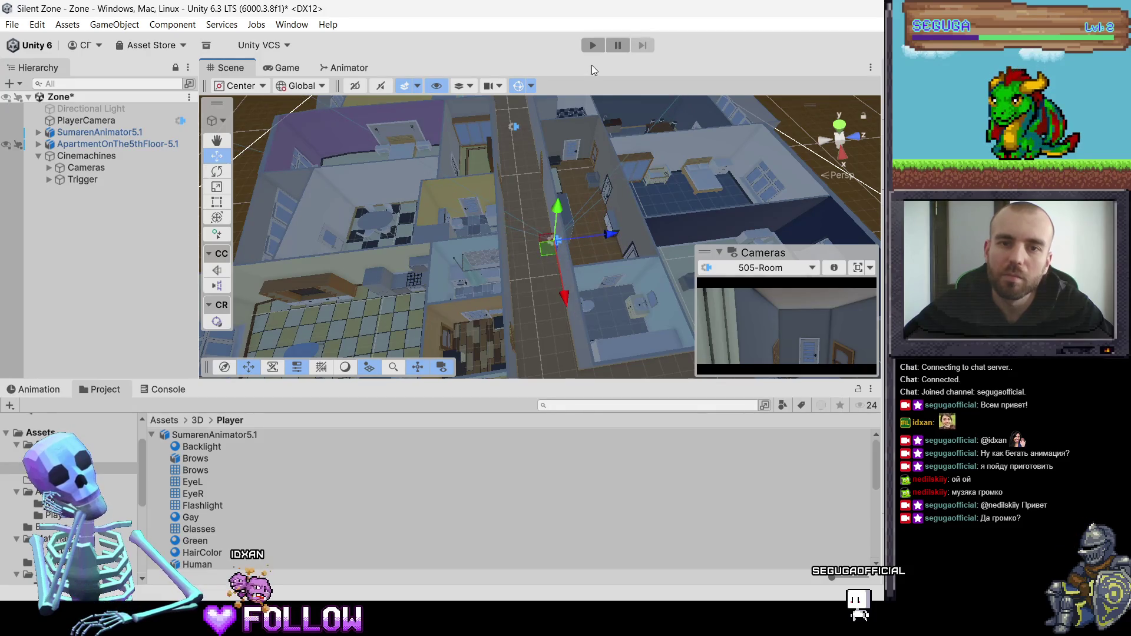
click(593, 45)
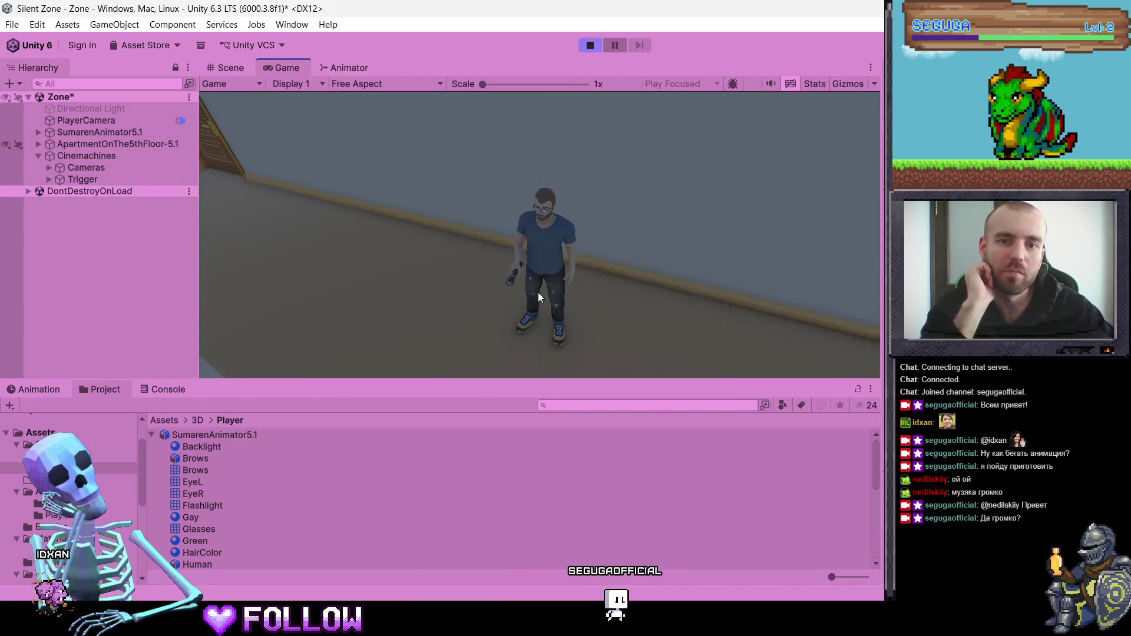
Walk the character to room 500's door, expand Trigger and Cameras, select Warehouse, then stop Play
key(w)
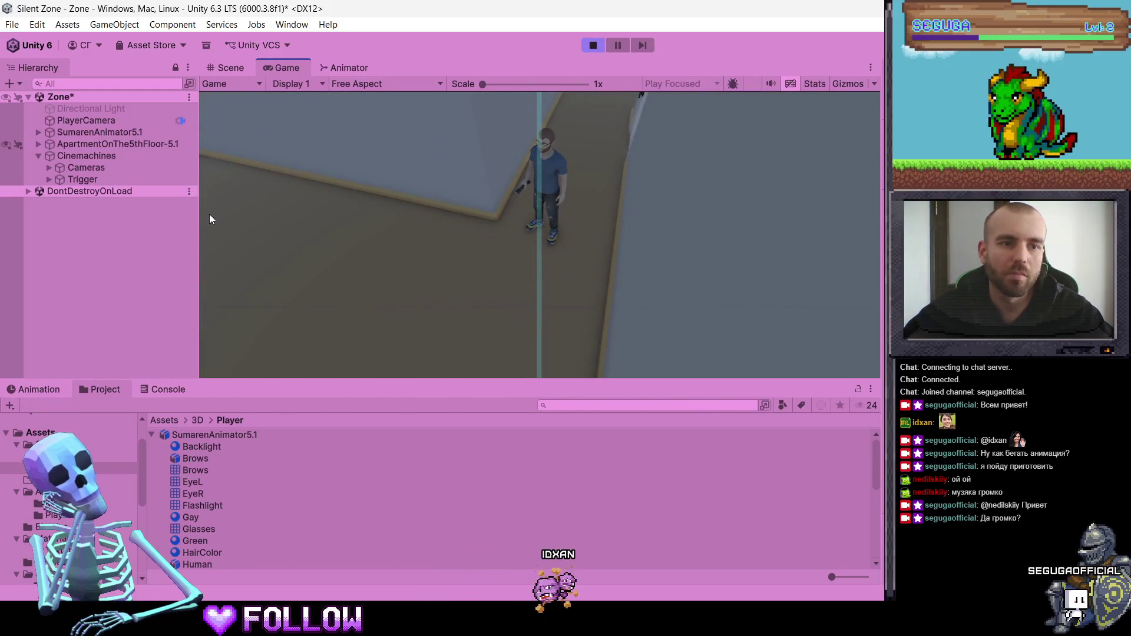
click(47, 178)
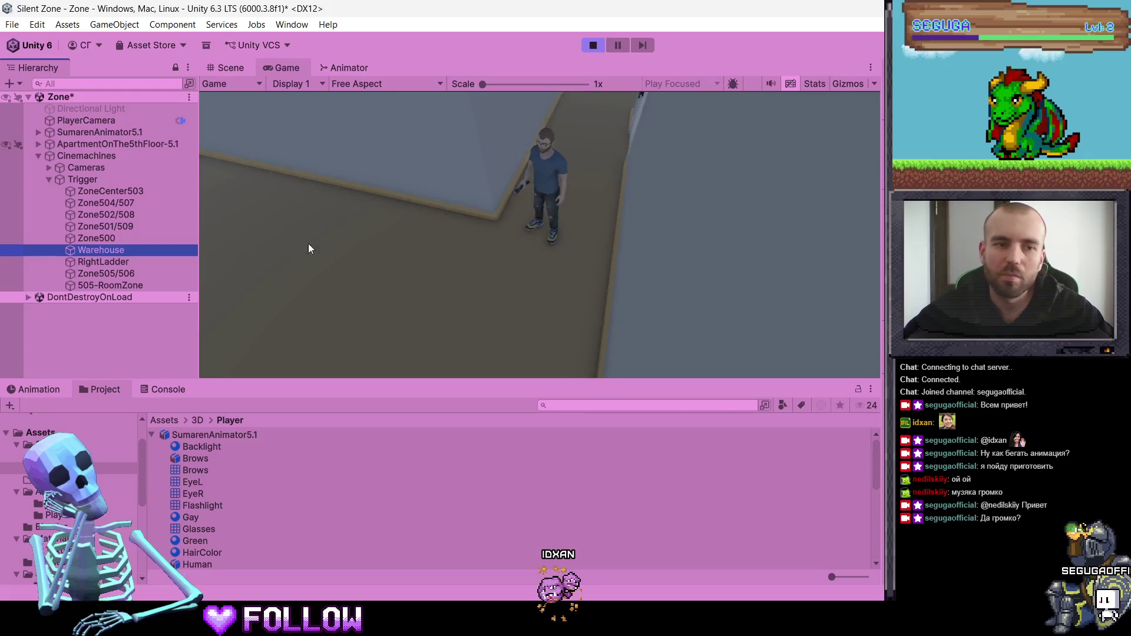
click(49, 168)
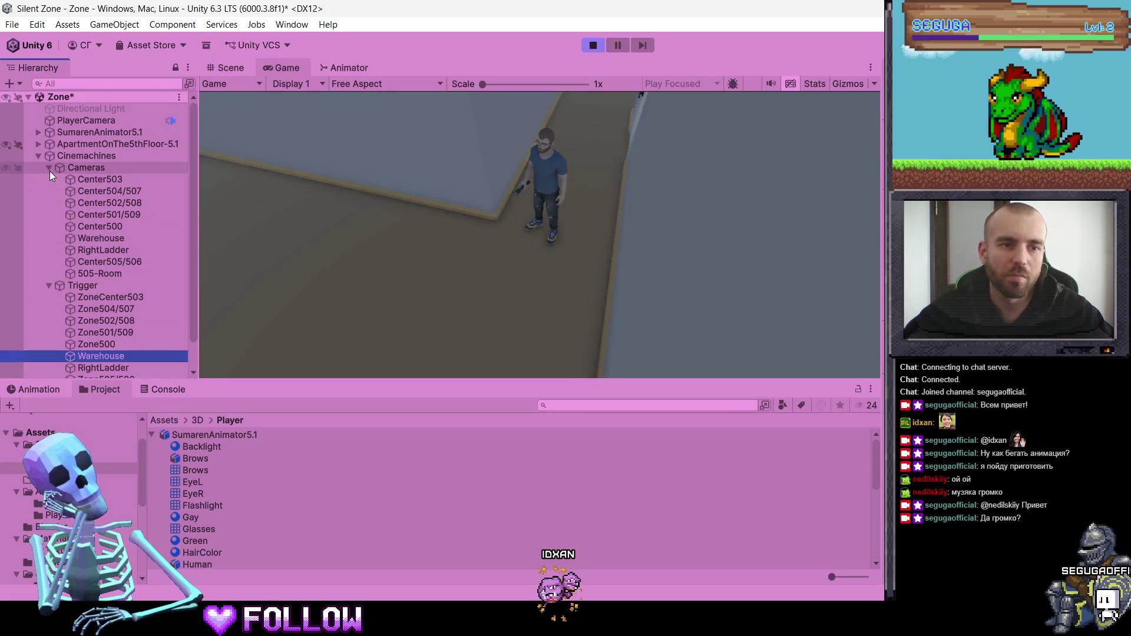
click(99, 238)
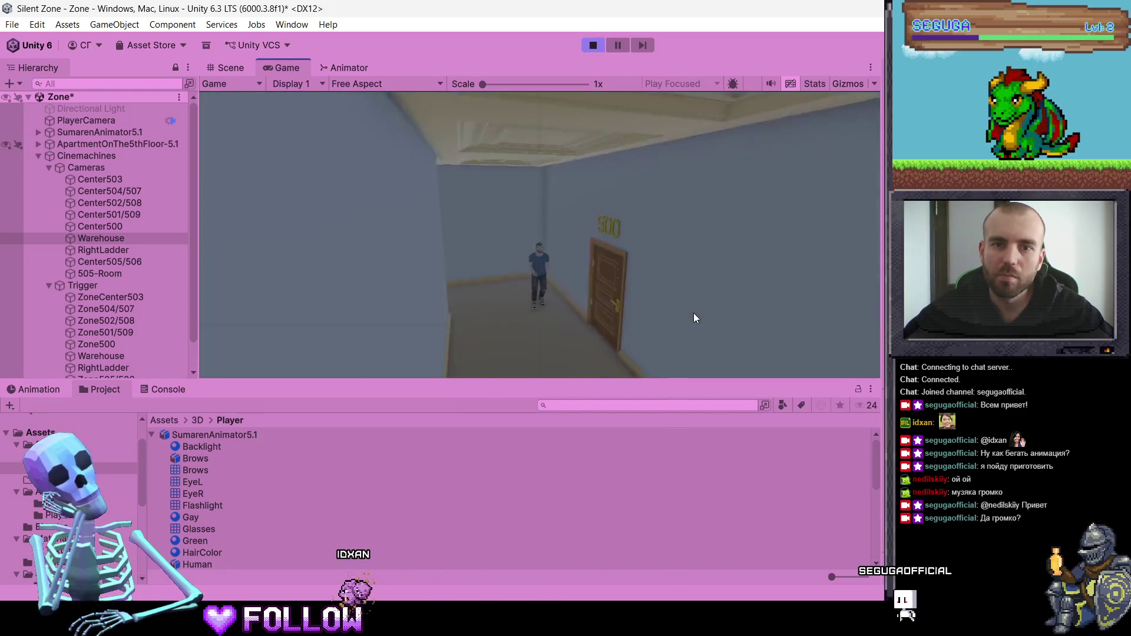
click(593, 46)
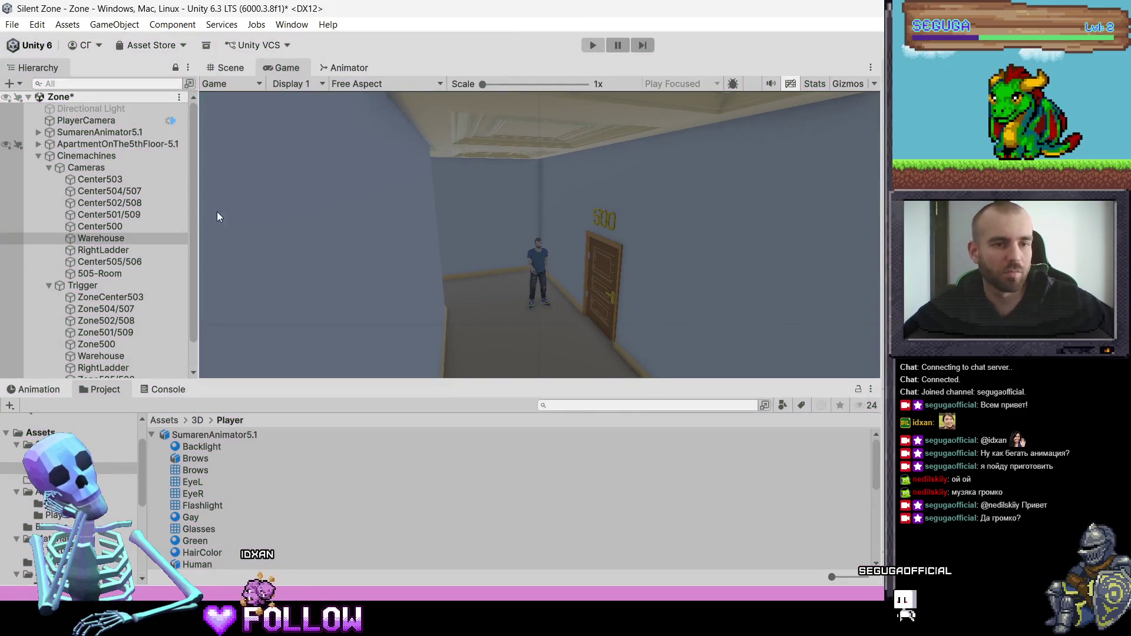
Select Warehouse, collapse Cinemachines, and select ApartmentOnThe5thFloor-5.1 in Assets/3D before returning to Blender
click(108, 240)
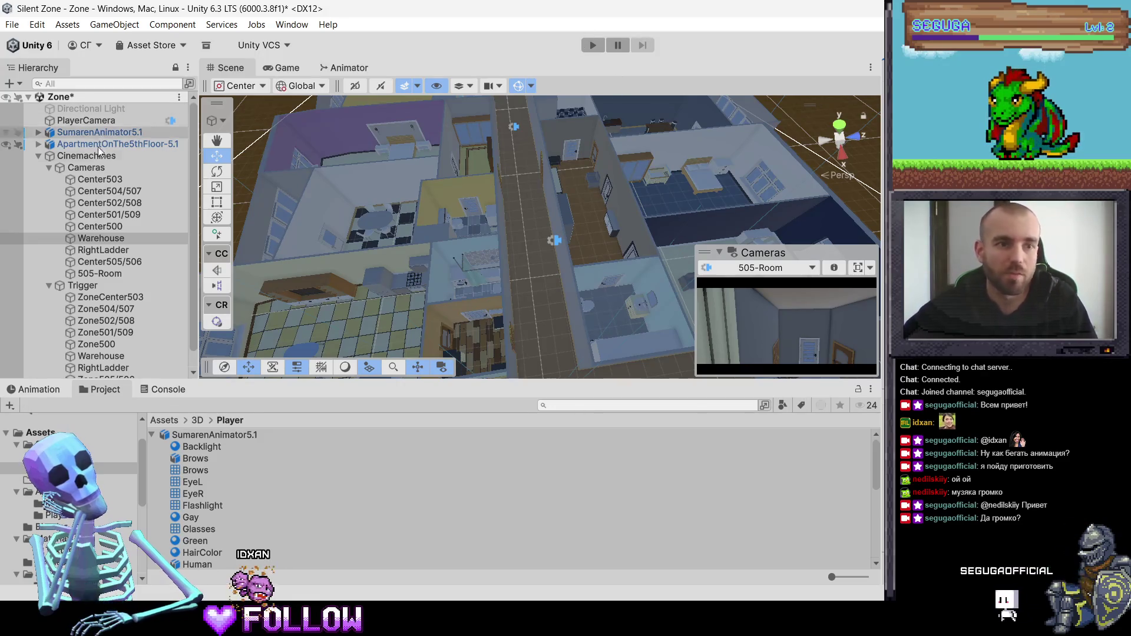
click(40, 154)
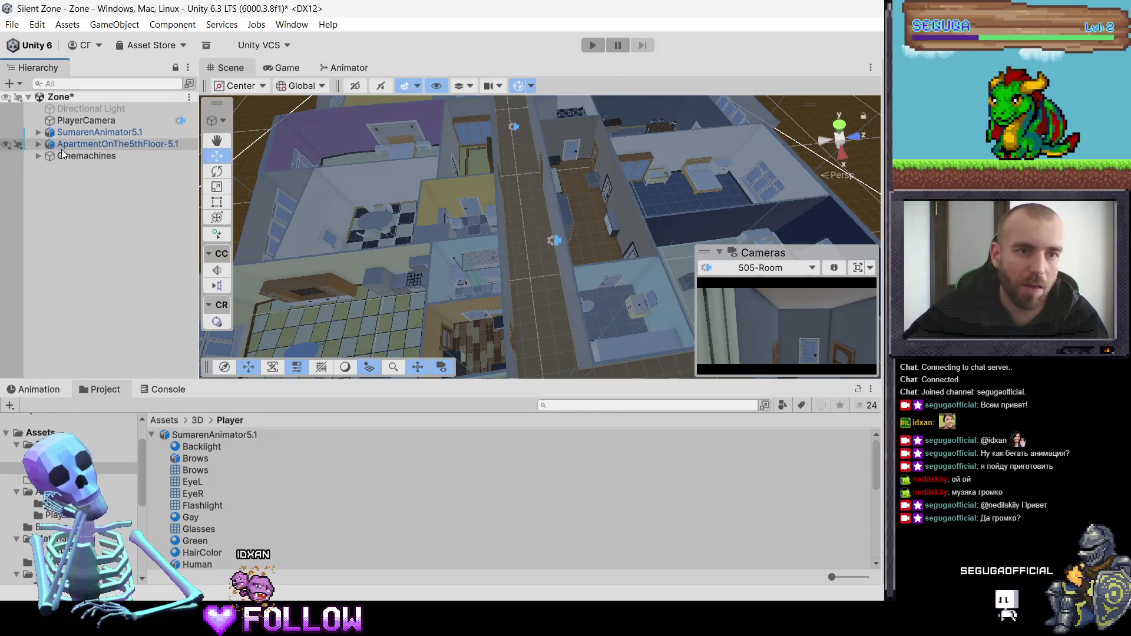
click(192, 421)
click(186, 458)
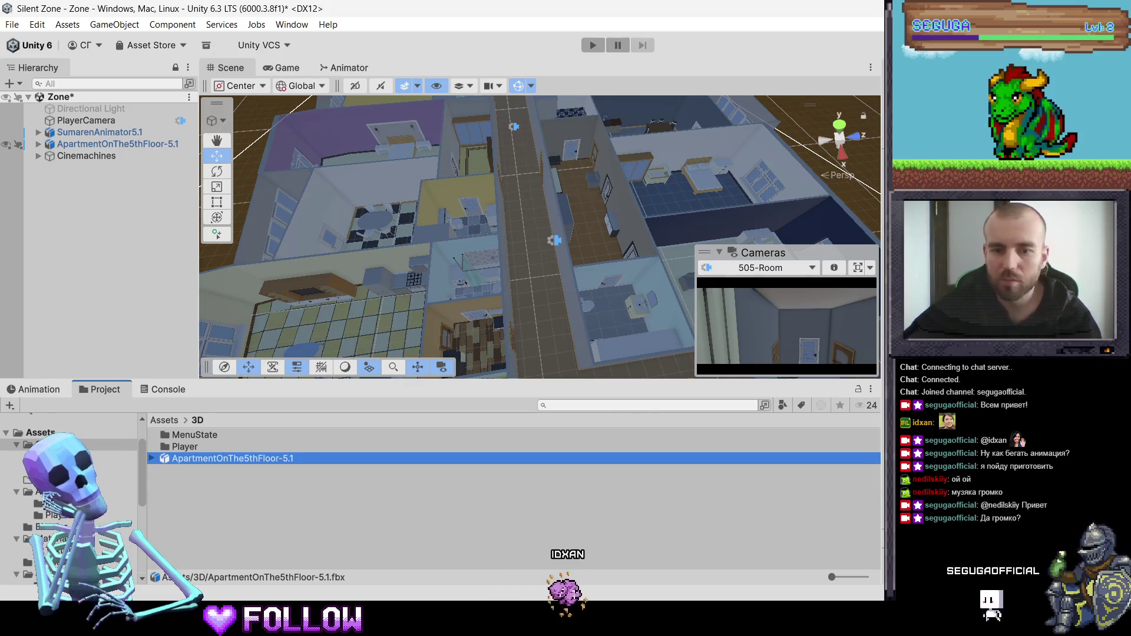
key(alt+Tab)
Open ApartmentOnThe5thFloor-5.1.blend from recent files, saving the character file first
click(261, 157)
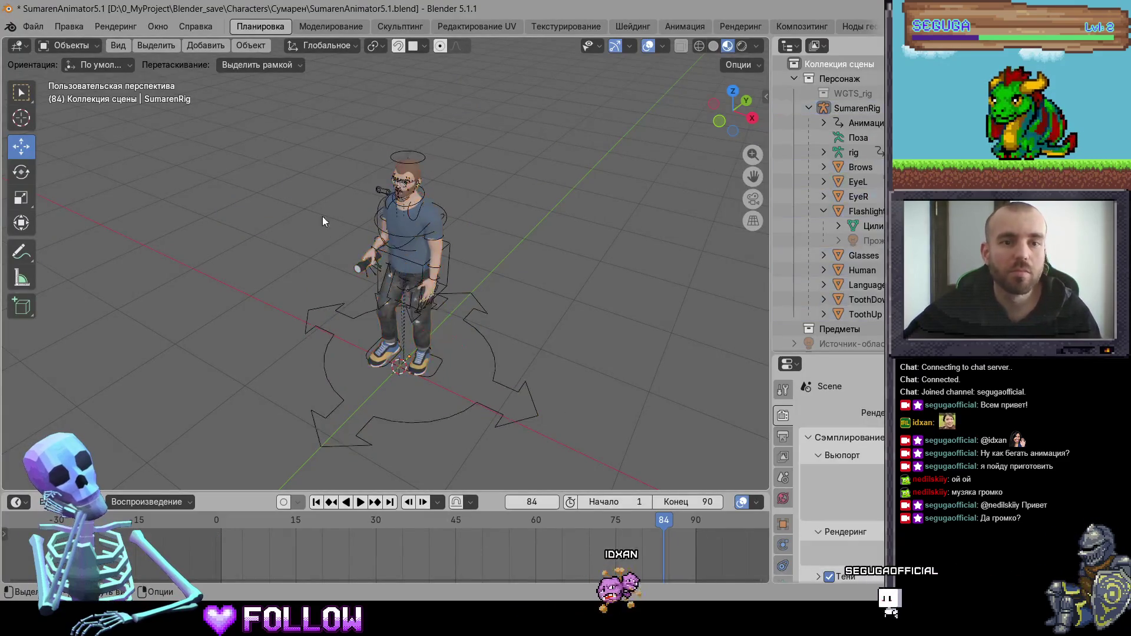
scroll(353, 235, up, 3)
click(33, 26)
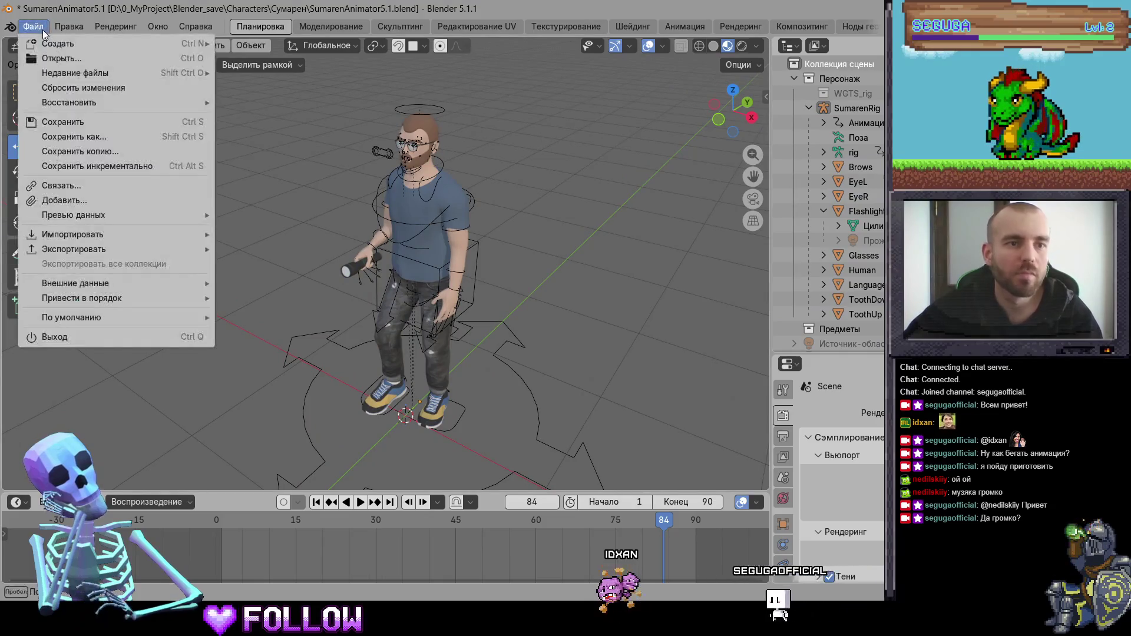
mouse_move(88, 73)
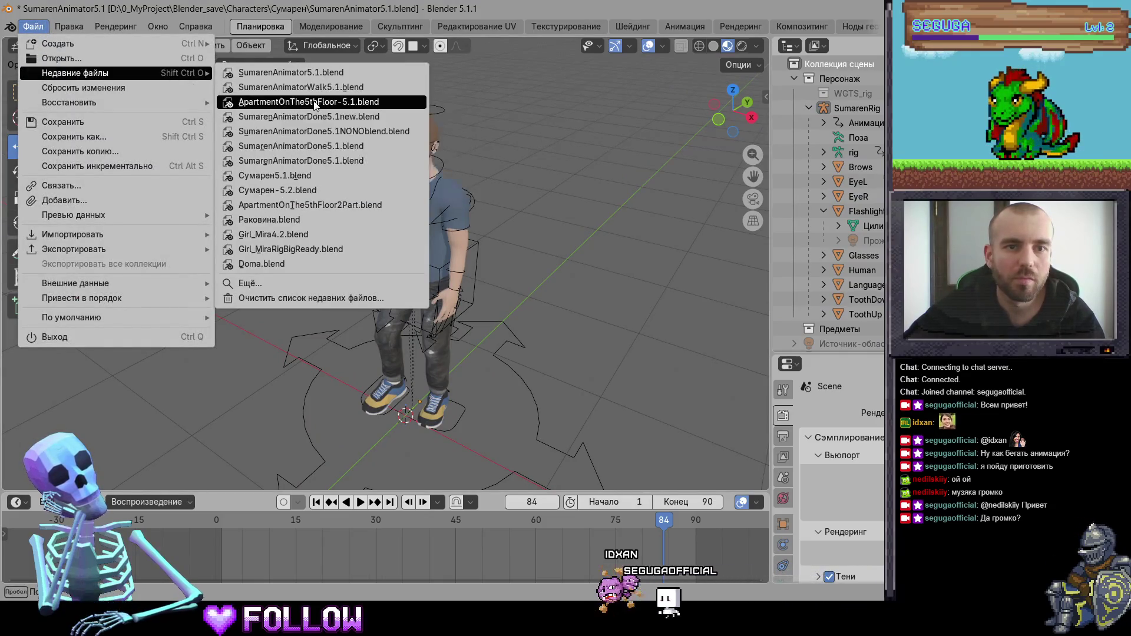
click(281, 101)
click(506, 329)
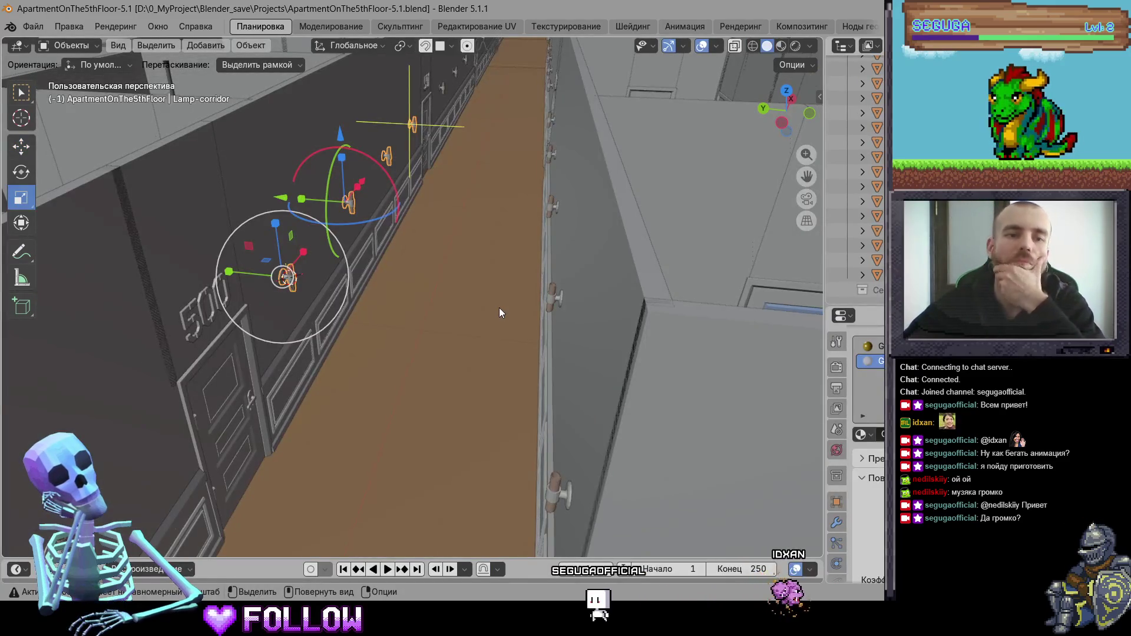
Zoom out and unhide the ceiling geometry over the apartment with Alt+H
scroll(500, 306, down, 10)
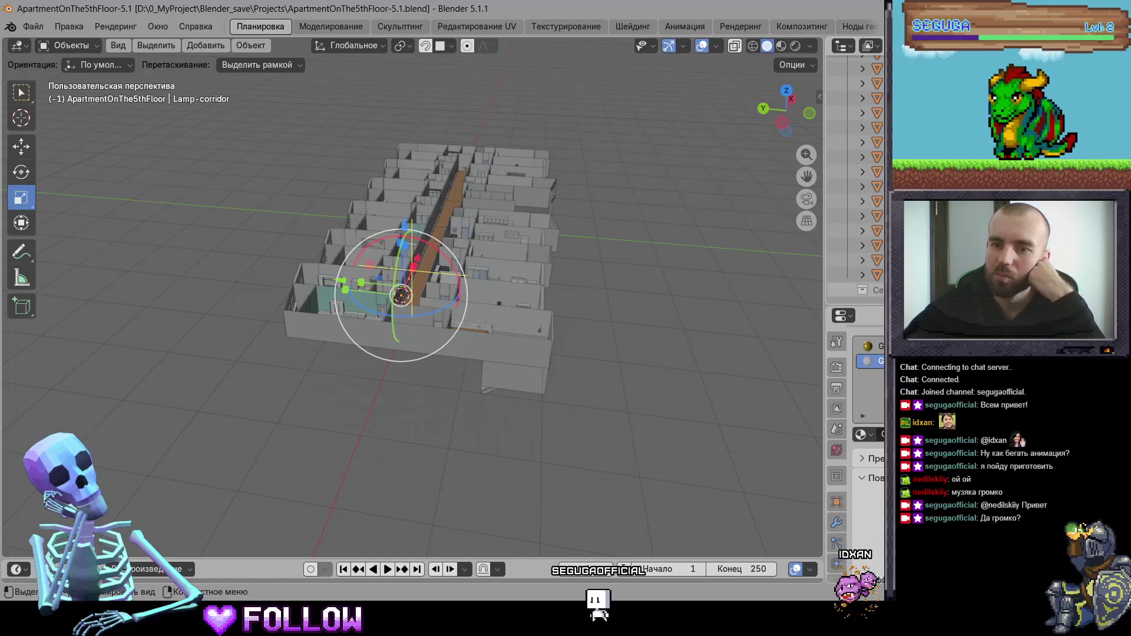
key(alt+h)
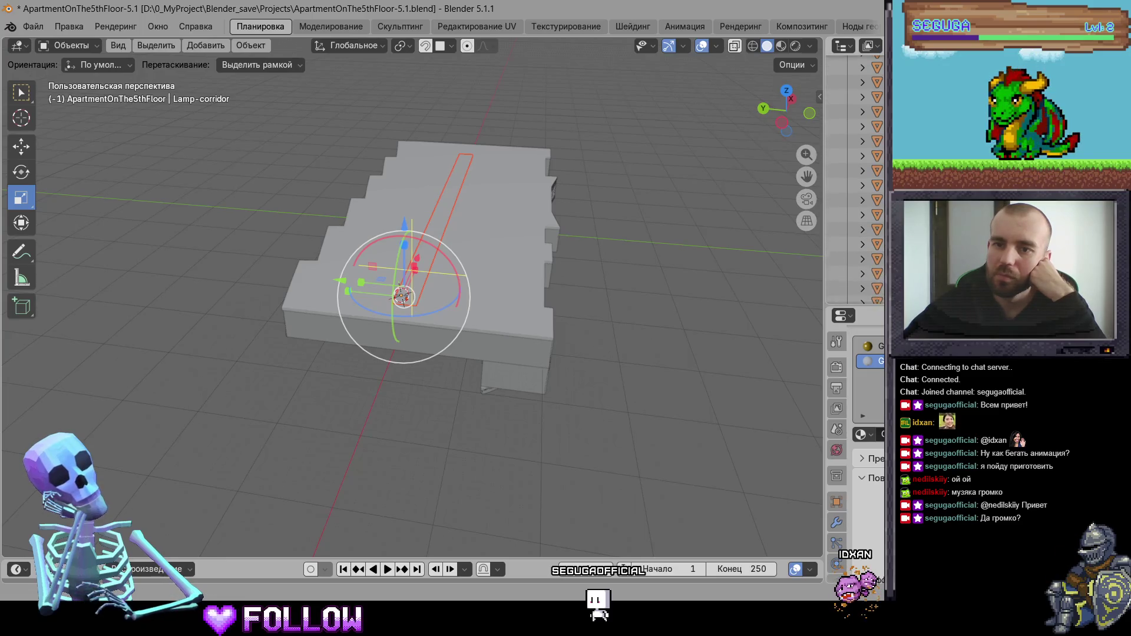
scroll(854, 176, down, 1)
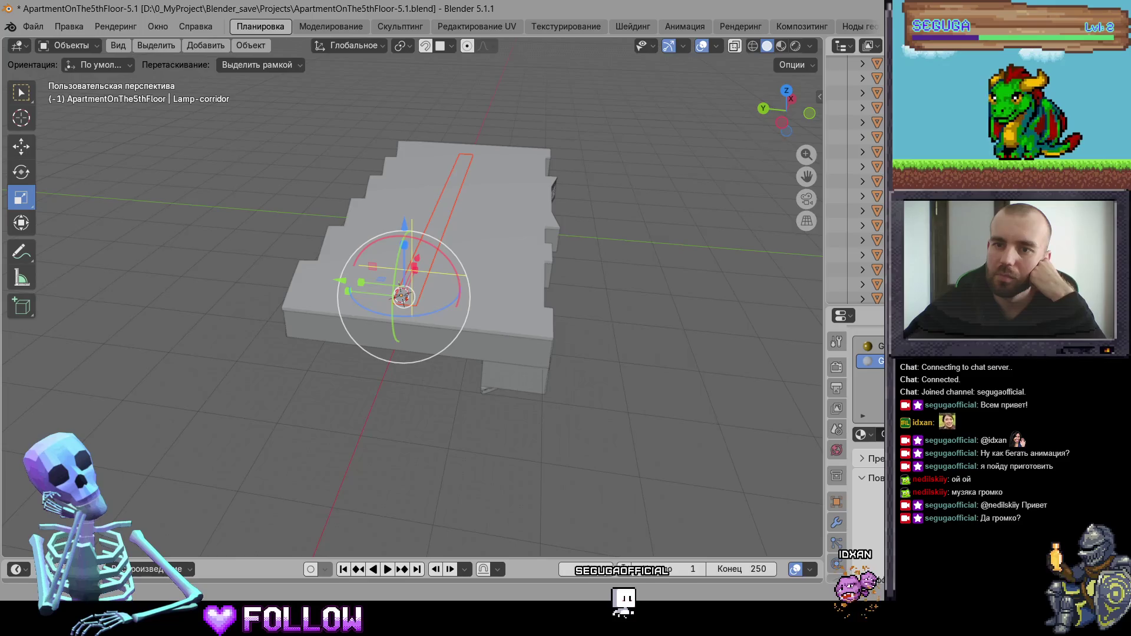
Make SmallElevator active, select every apartment object, and start an FBX export
click(845, 152)
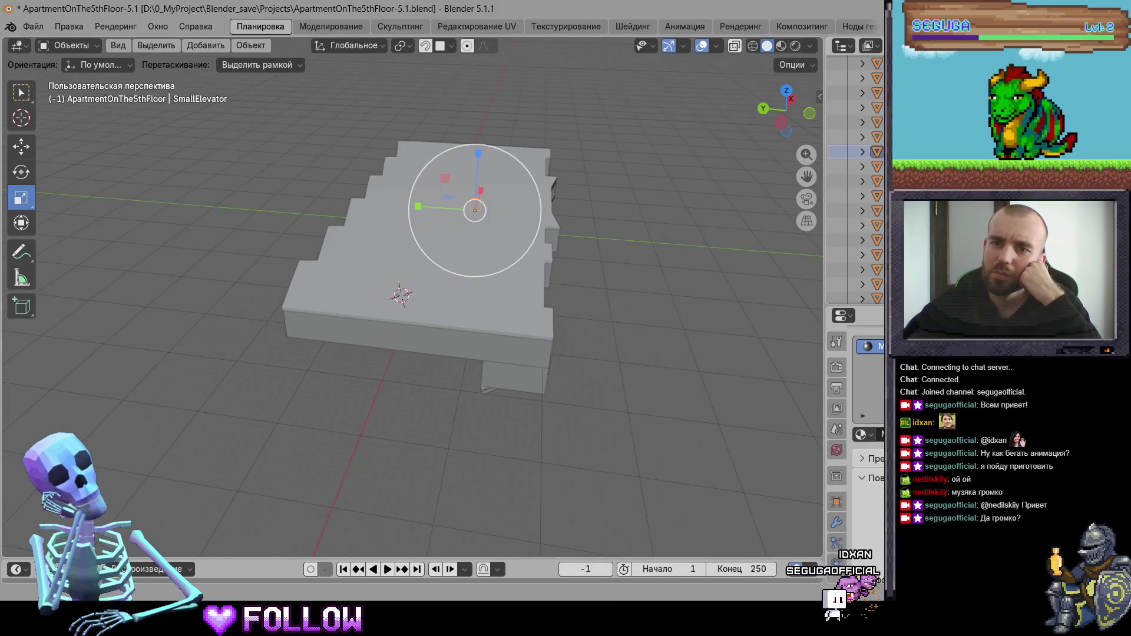
scroll(860, 177, up, 1)
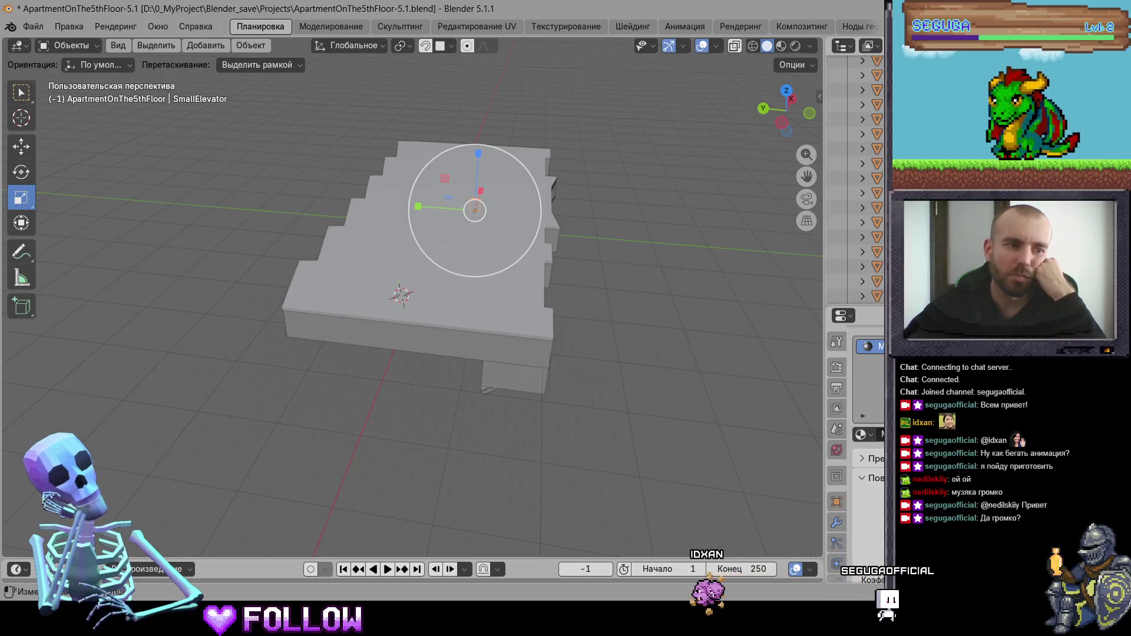
scroll(854, 176, down, 1)
scroll(854, 177, up, 1)
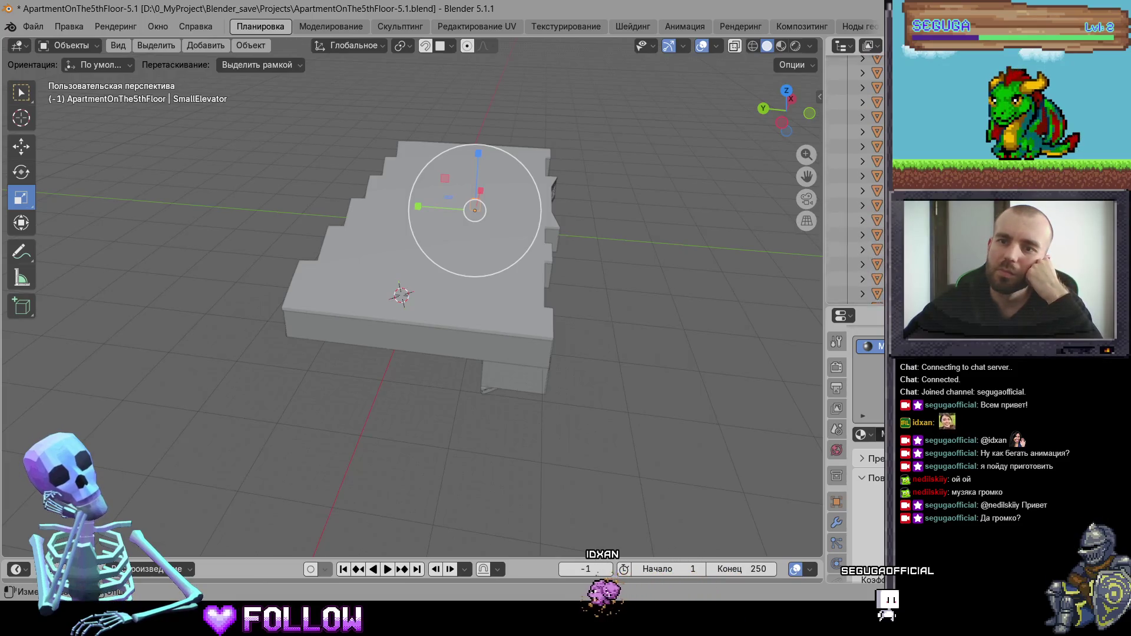
scroll(854, 177, up, 5)
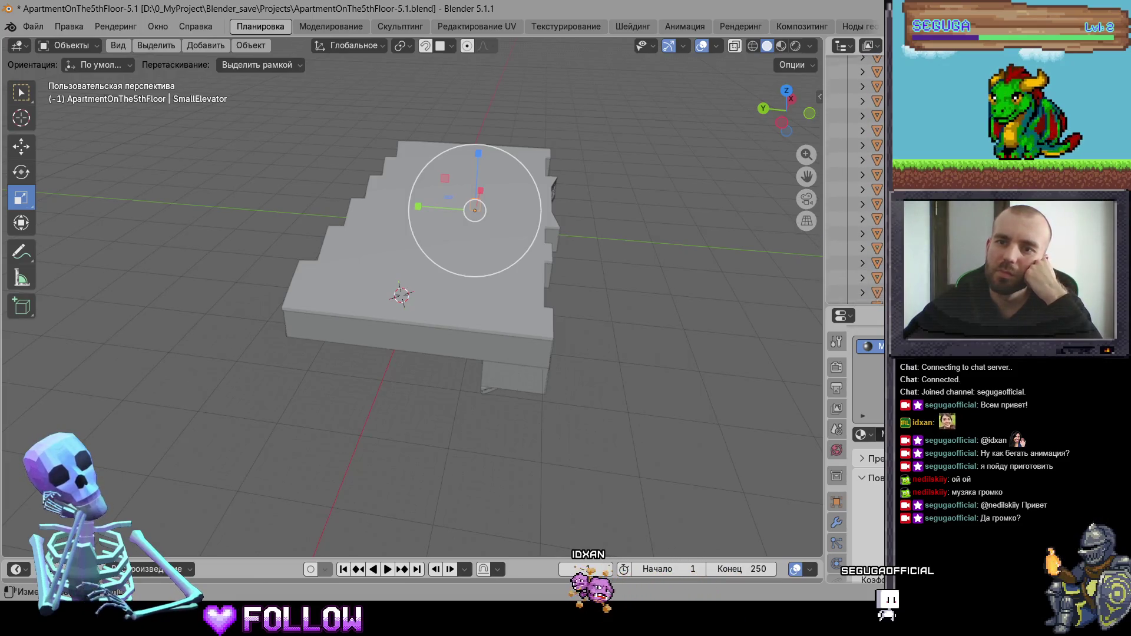
key(a)
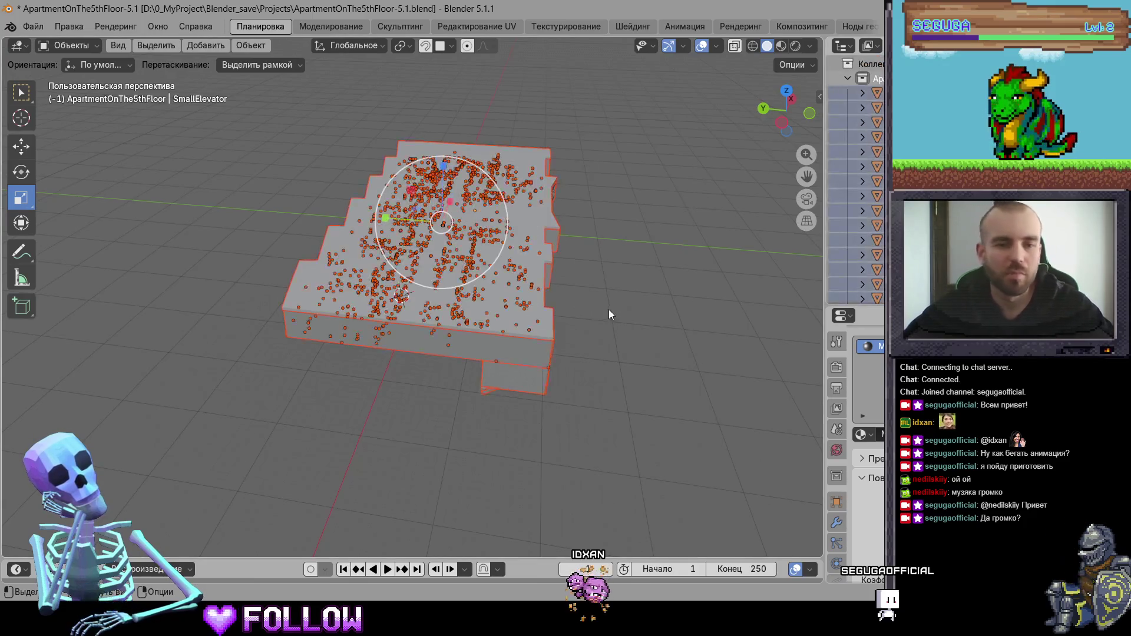
middle_drag(609, 309, 64, 33)
click(63, 33)
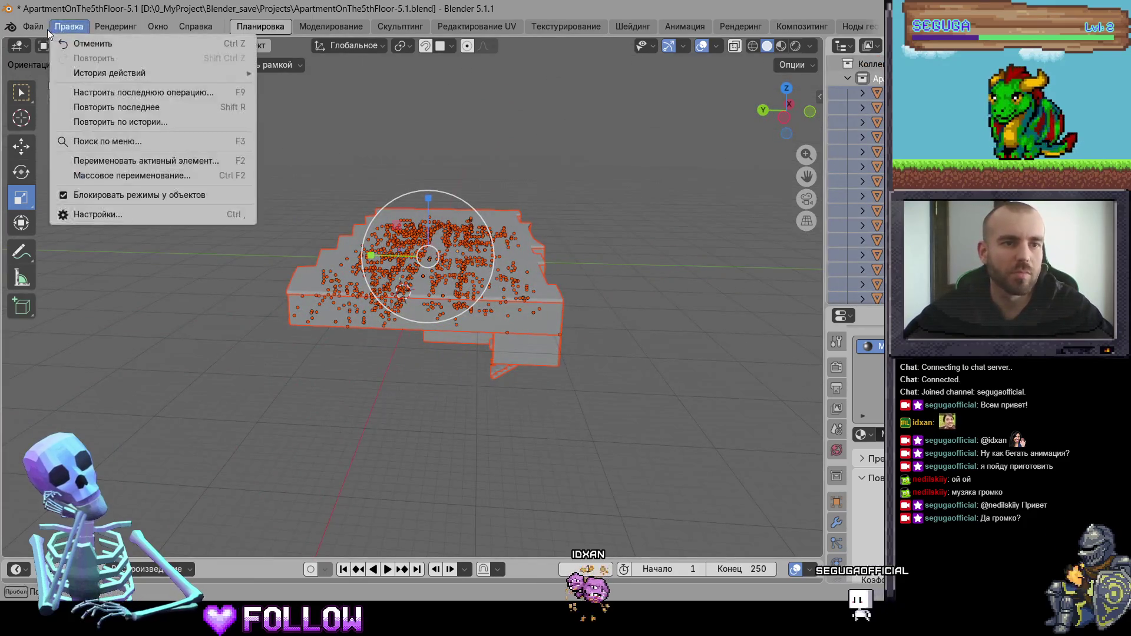
mouse_move(33, 26)
mouse_move(147, 250)
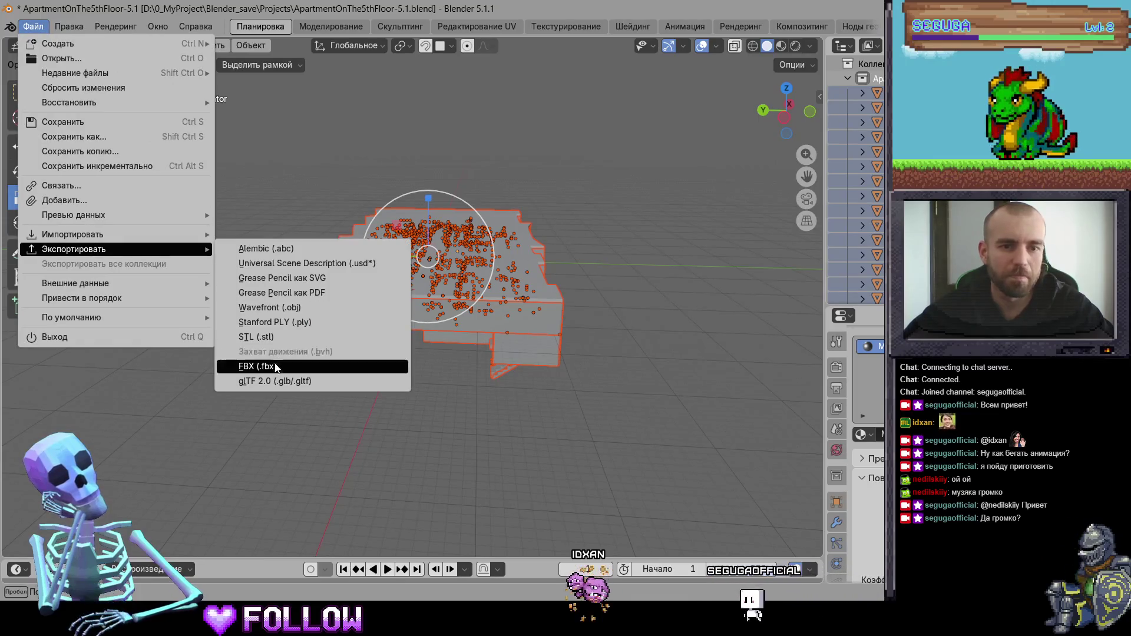
click(258, 366)
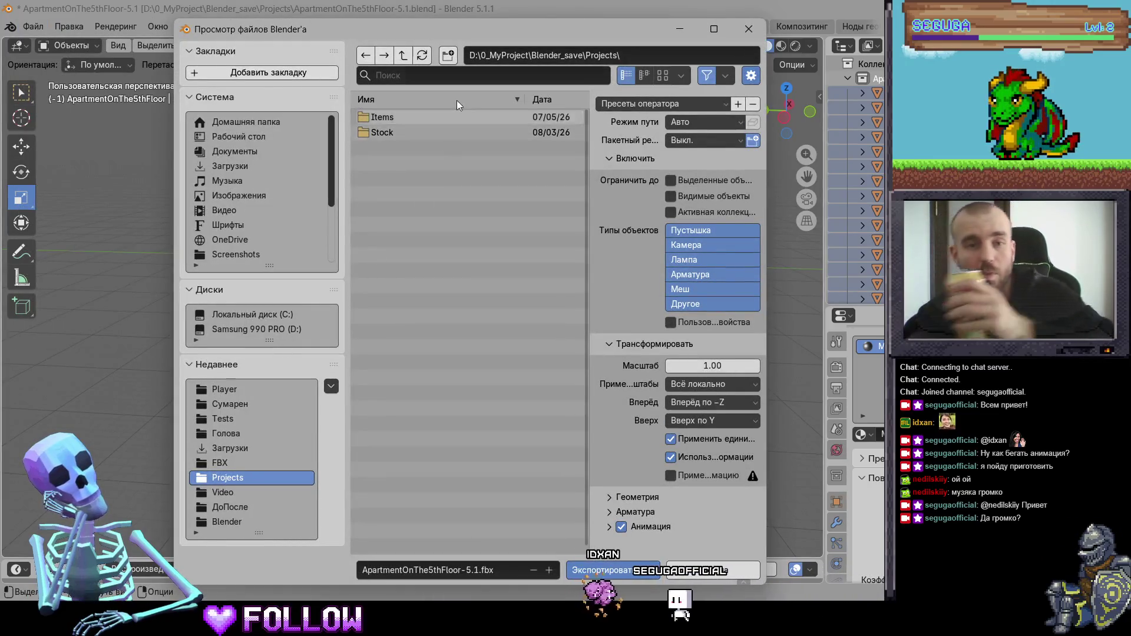
Browse the export dialog to Developer\Silent Zone\Assets\3D
click(401, 56)
click(402, 55)
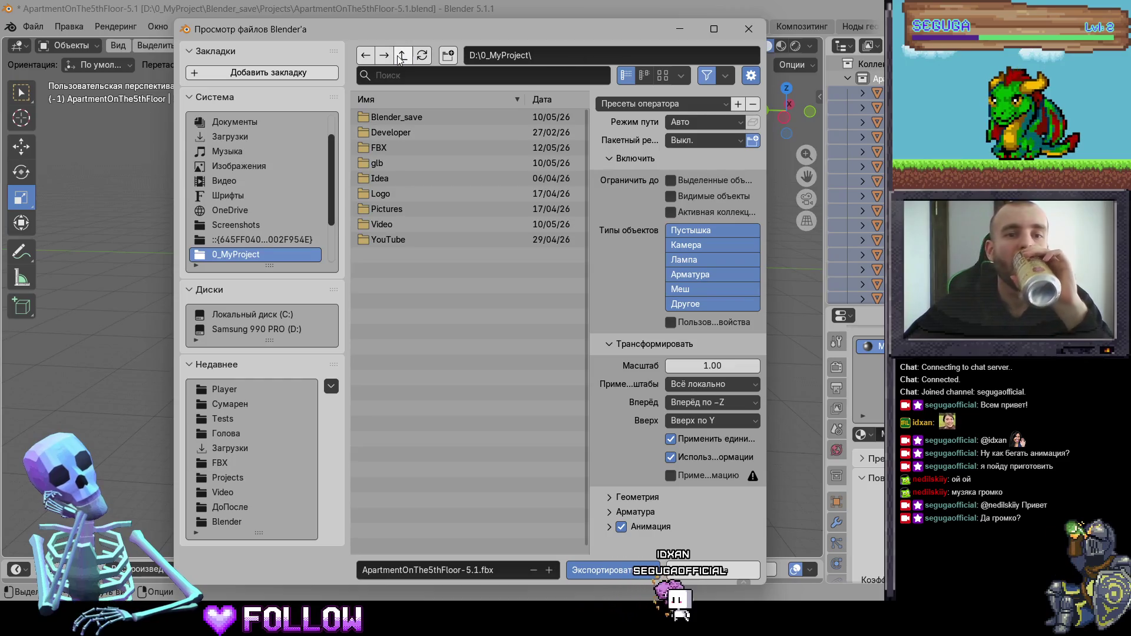
double_click(387, 132)
double_click(389, 118)
double_click(390, 125)
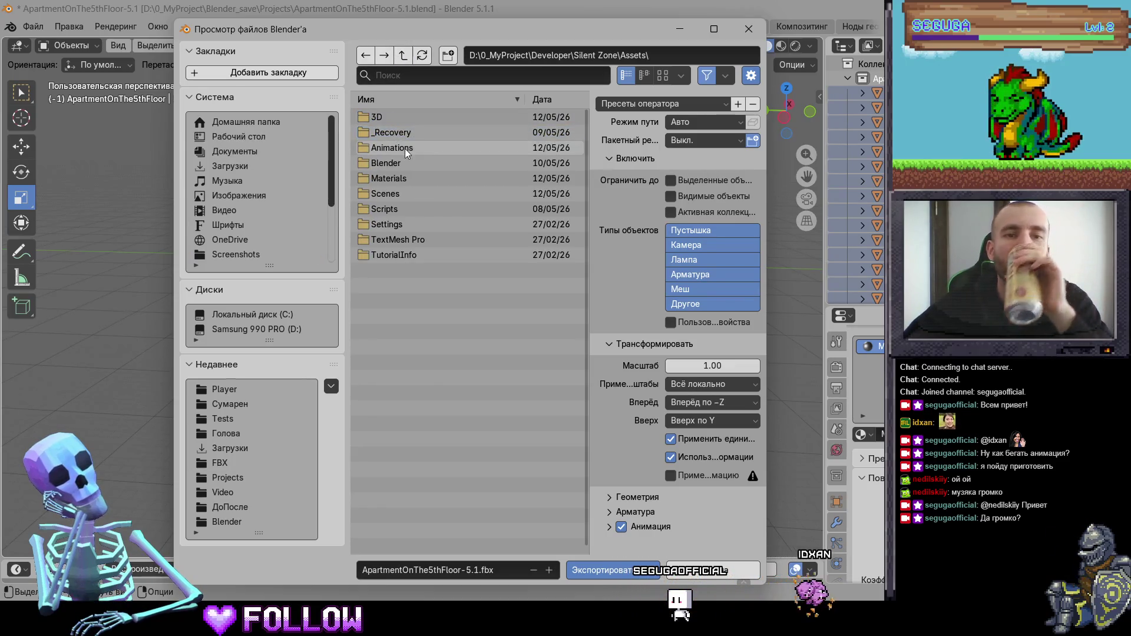
double_click(402, 126)
Target ApartmentOnThe5thFloor-5.1.fbx, apply the Unity preset, and overwrite it
click(403, 147)
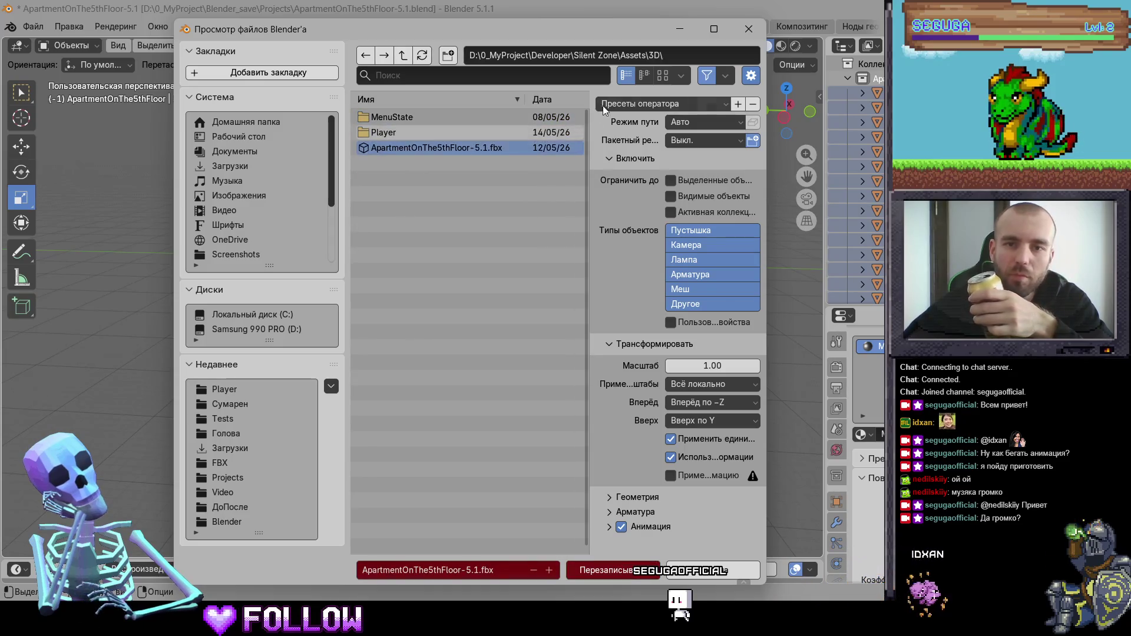
click(660, 104)
click(637, 140)
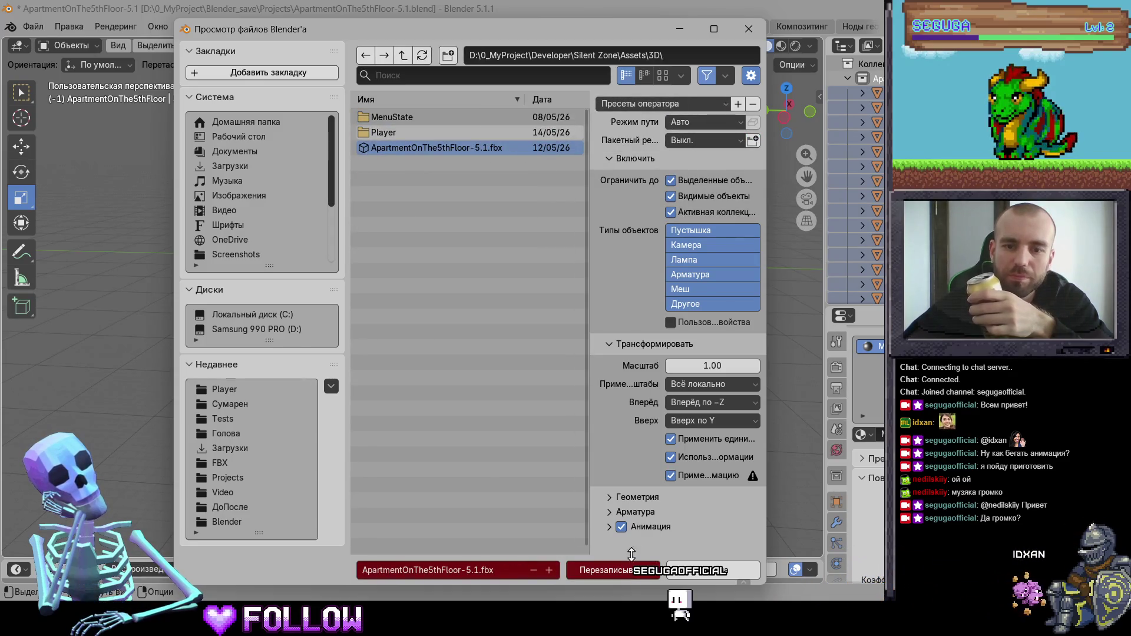
click(599, 573)
Switch to Unity and back, clearing Blender's apartment selection, so Unity reimports the updated FBX
key(alt+Tab)
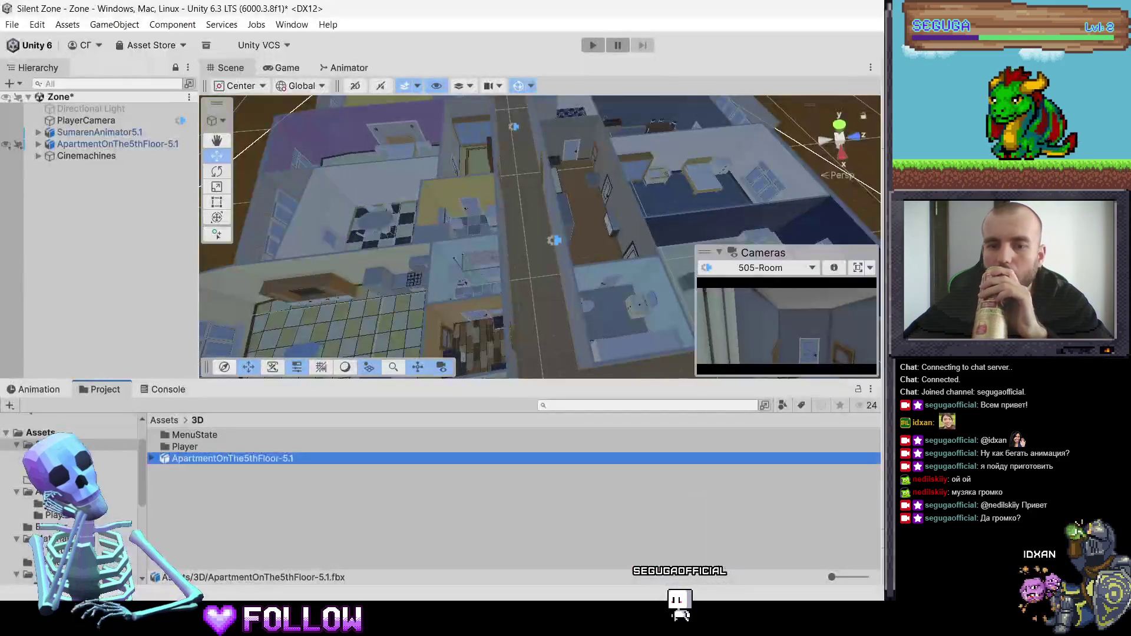
middle_drag(546, 325, 536, 317)
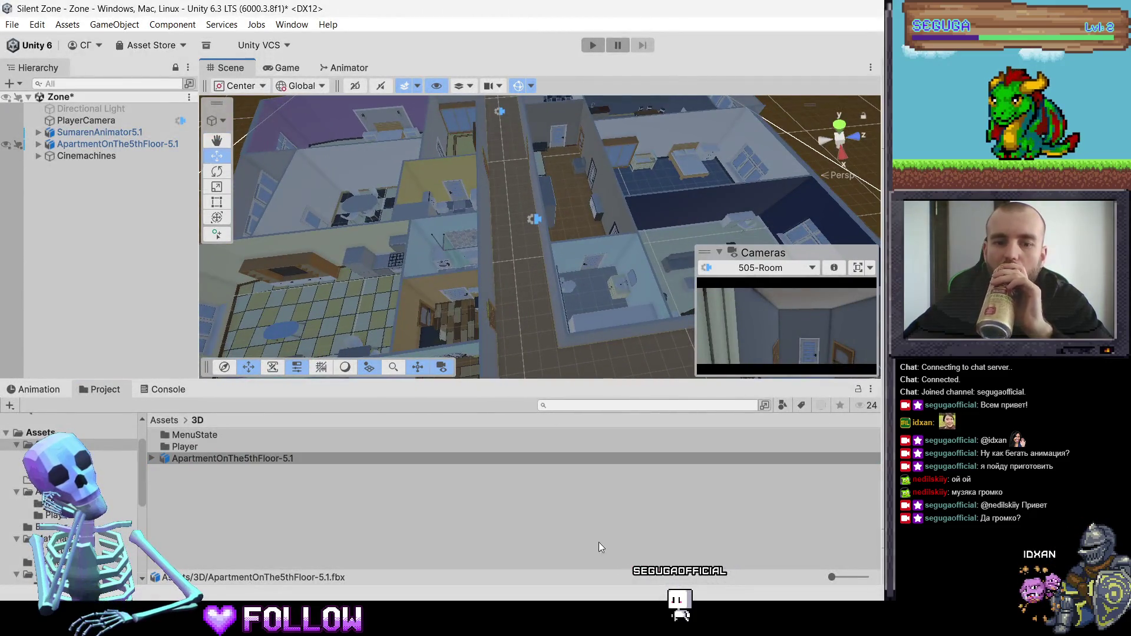
key(alt+Tab)
key(alt+Tab)
key(alt+Tab)
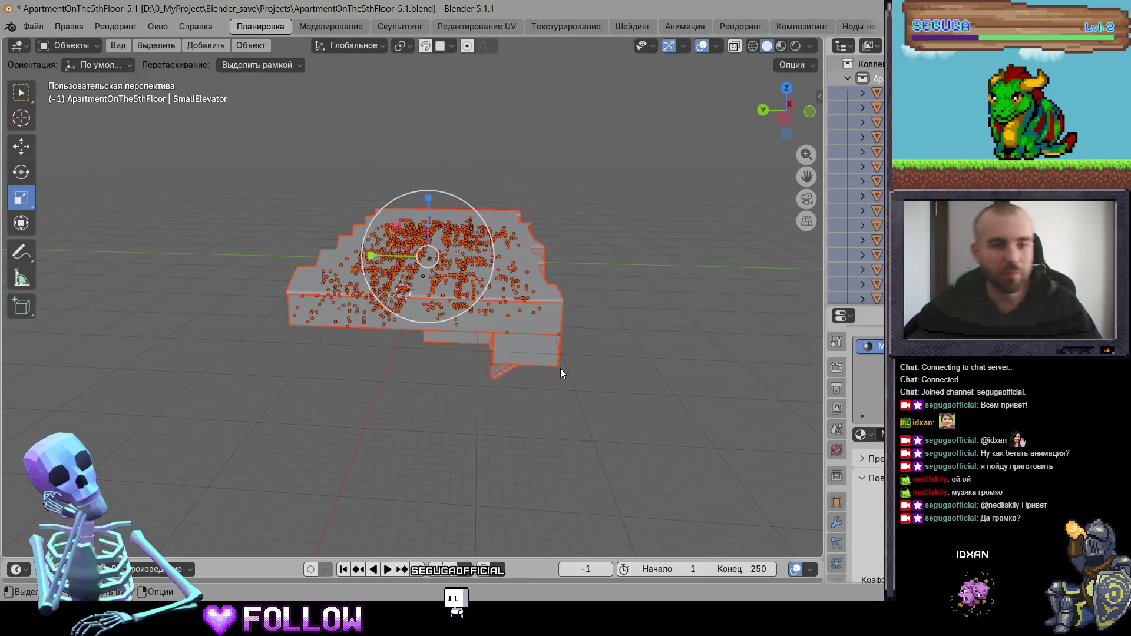
click(574, 380)
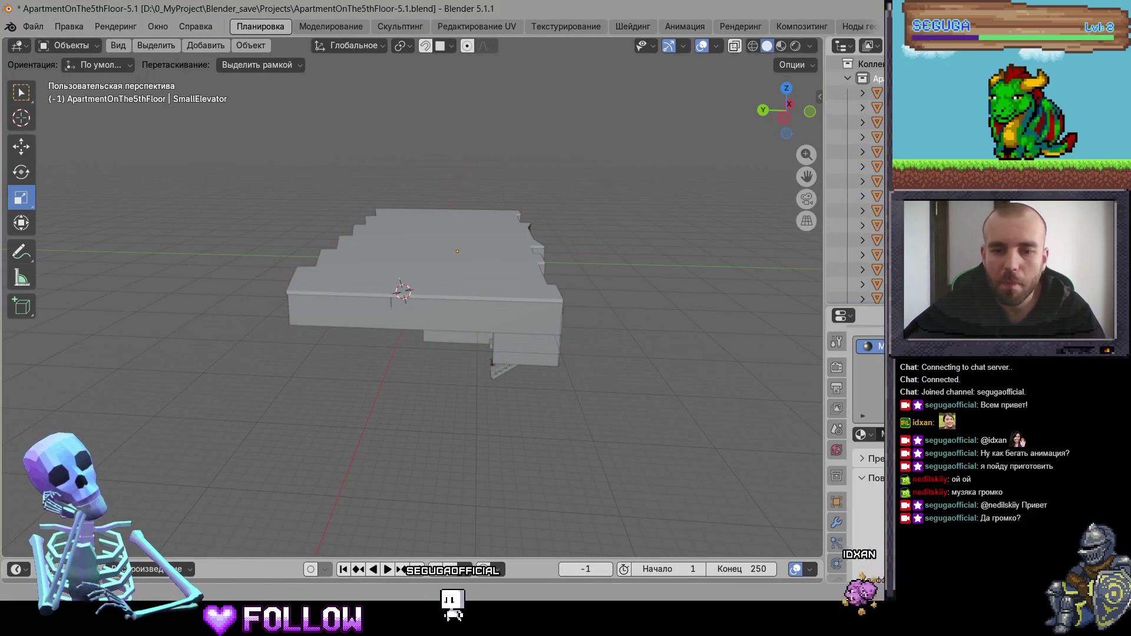
key(alt+Tab)
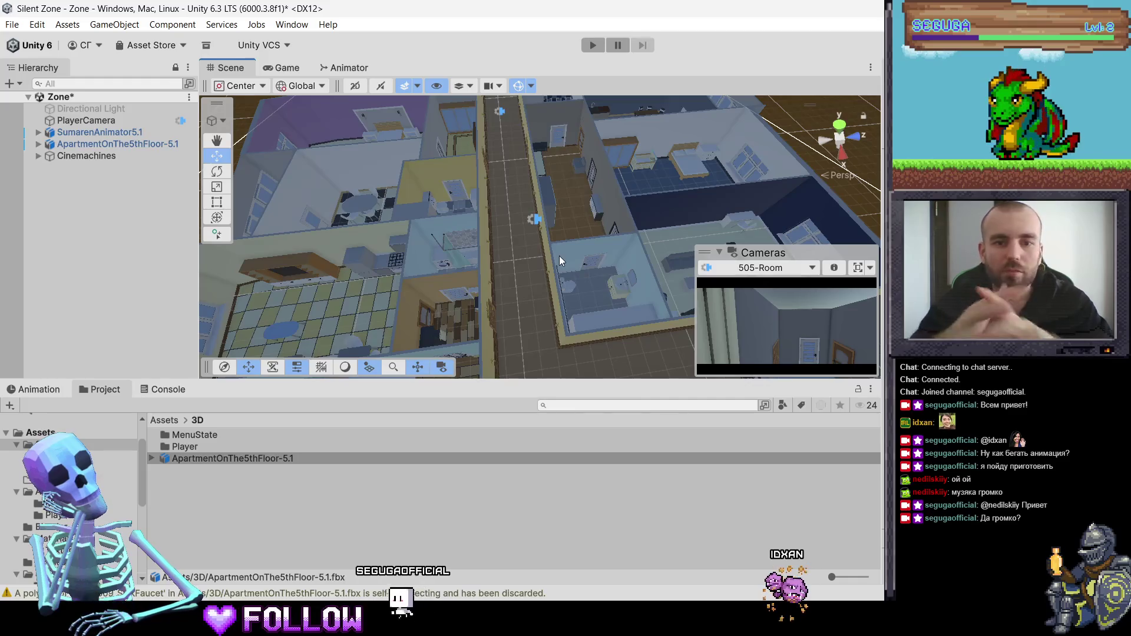
Select ApartmentOnThe5thFloor-5.1, frame it with F, and look toward the hallway
right_drag(559, 256, 482, 195)
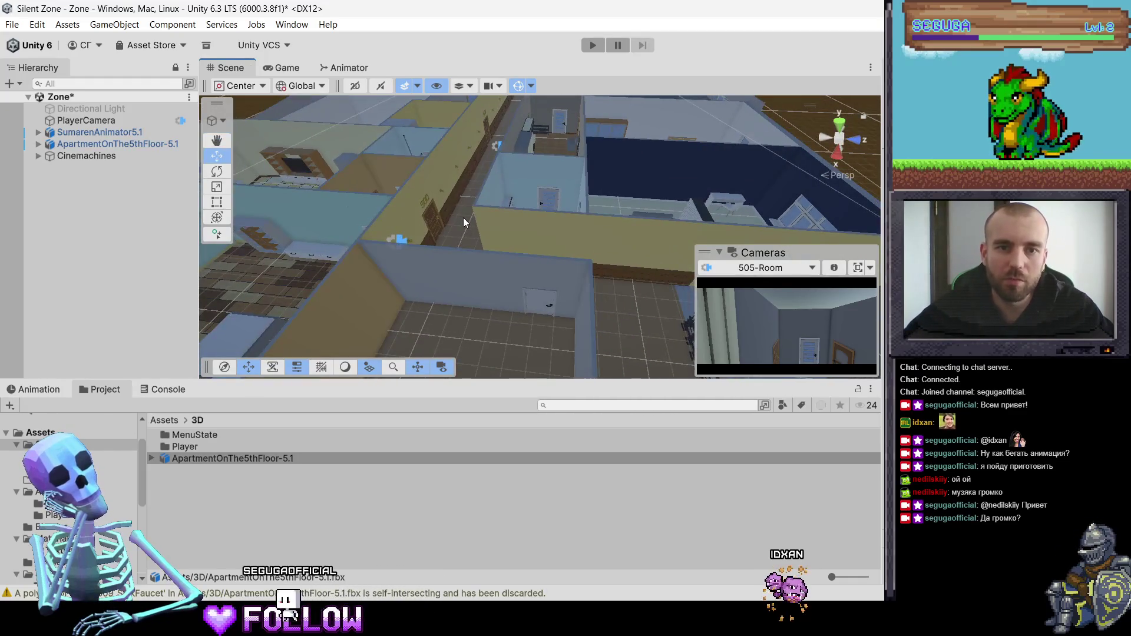
click(463, 218)
key(f)
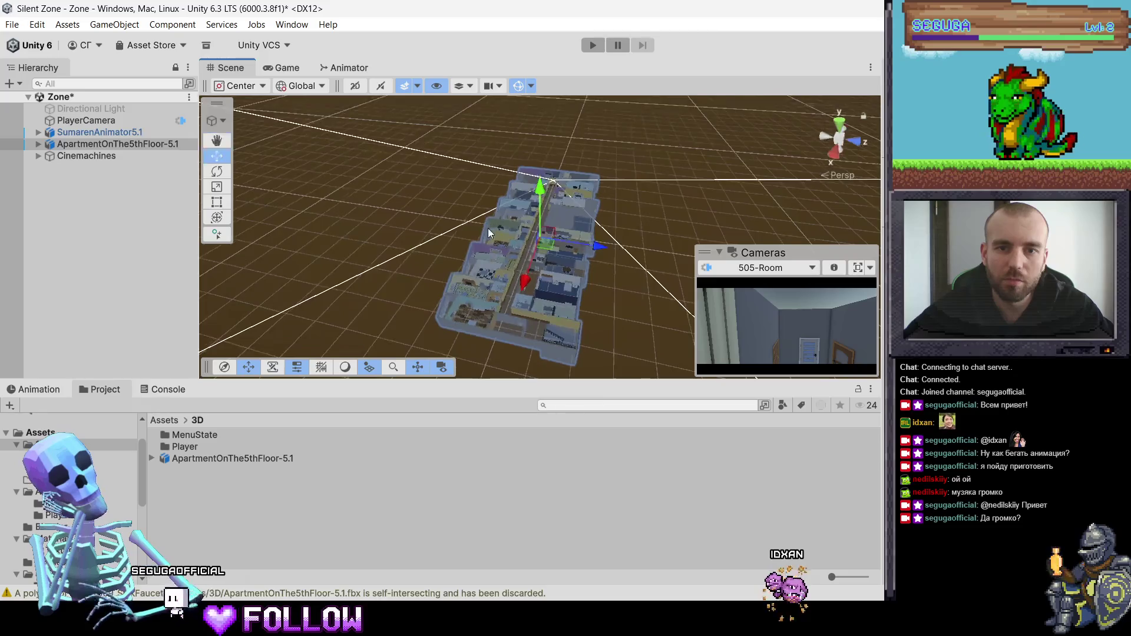
scroll(489, 232, up, 10)
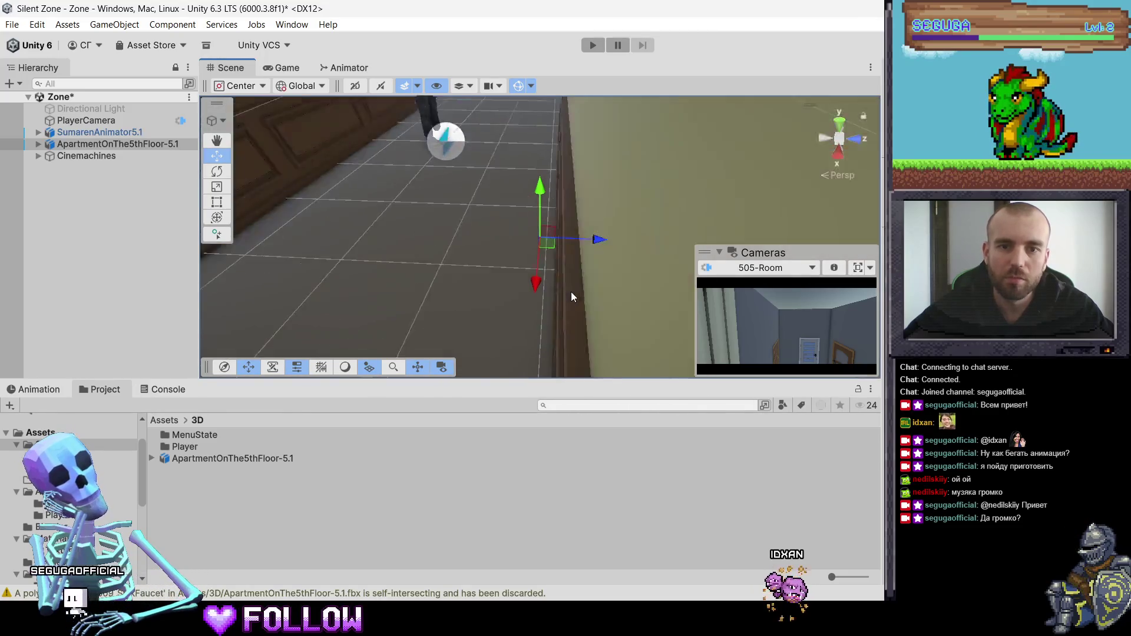
mouse_move(571, 292)
right_down()
mouse_move(513, 196)
mouse_move(573, 193)
mouse_move(559, 91)
mouse_move(501, 129)
mouse_move(473, 165)
right_up()
Frame SumarenAnimator5.1, play with Ctrl+P to walk the corridor, then stop the game
click(465, 147)
key(f)
key(s)
key(ctrl+p)
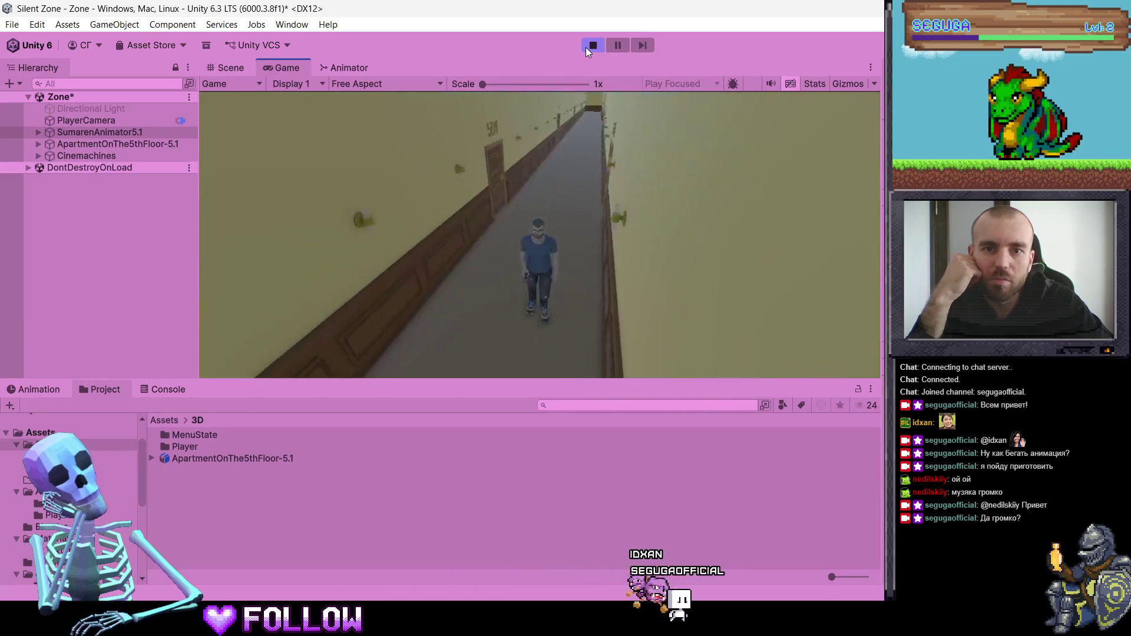
click(594, 46)
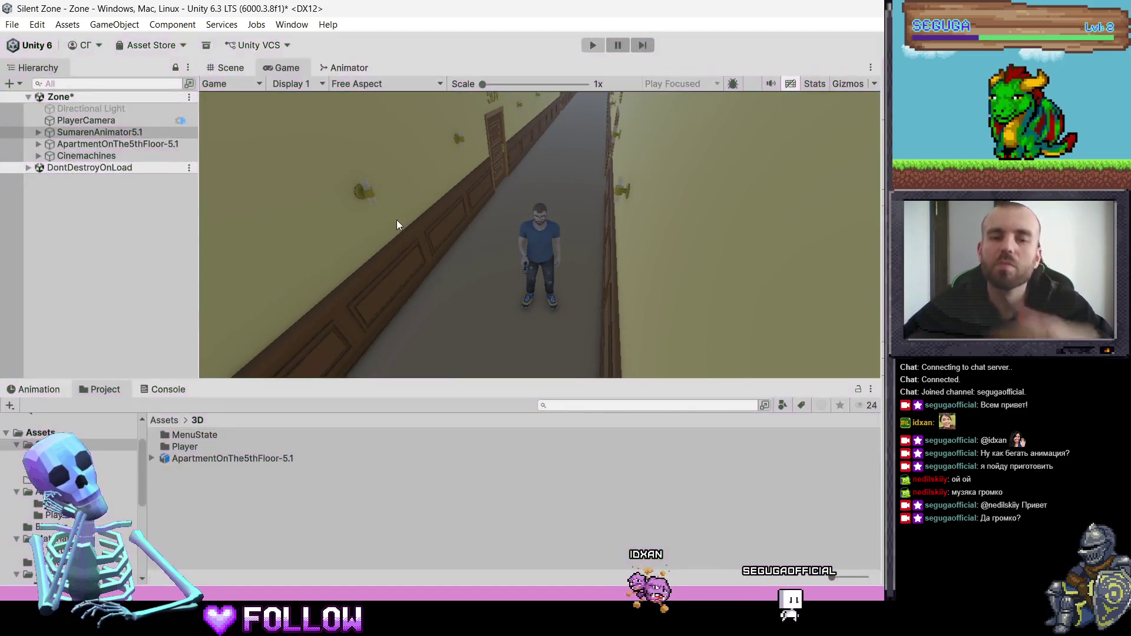
click(38, 144)
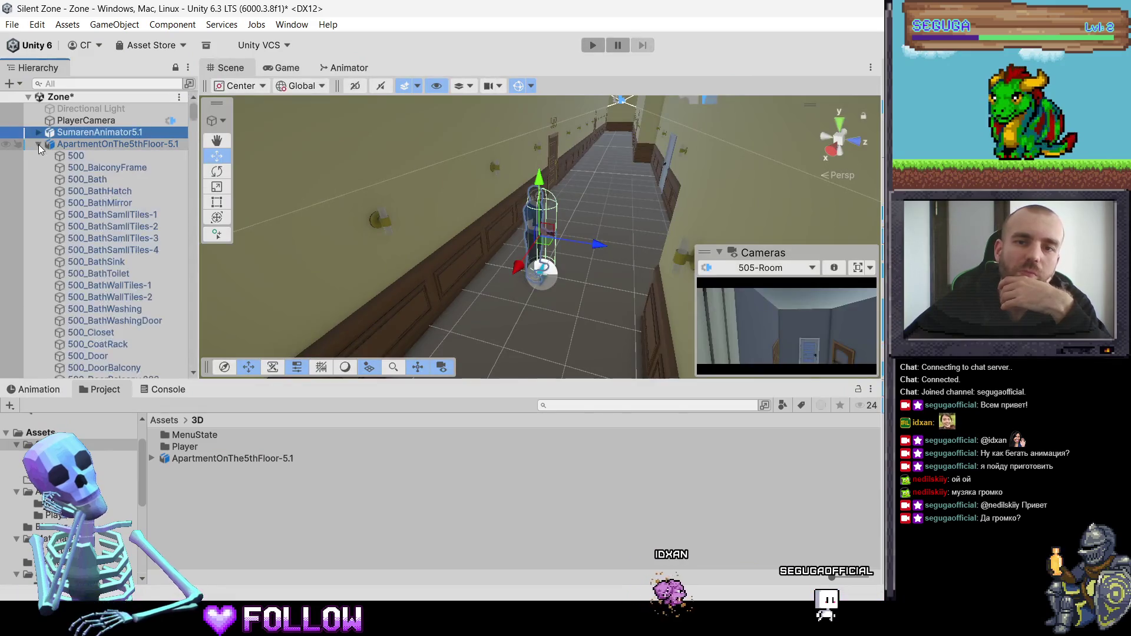
scroll(508, 243, down, 10)
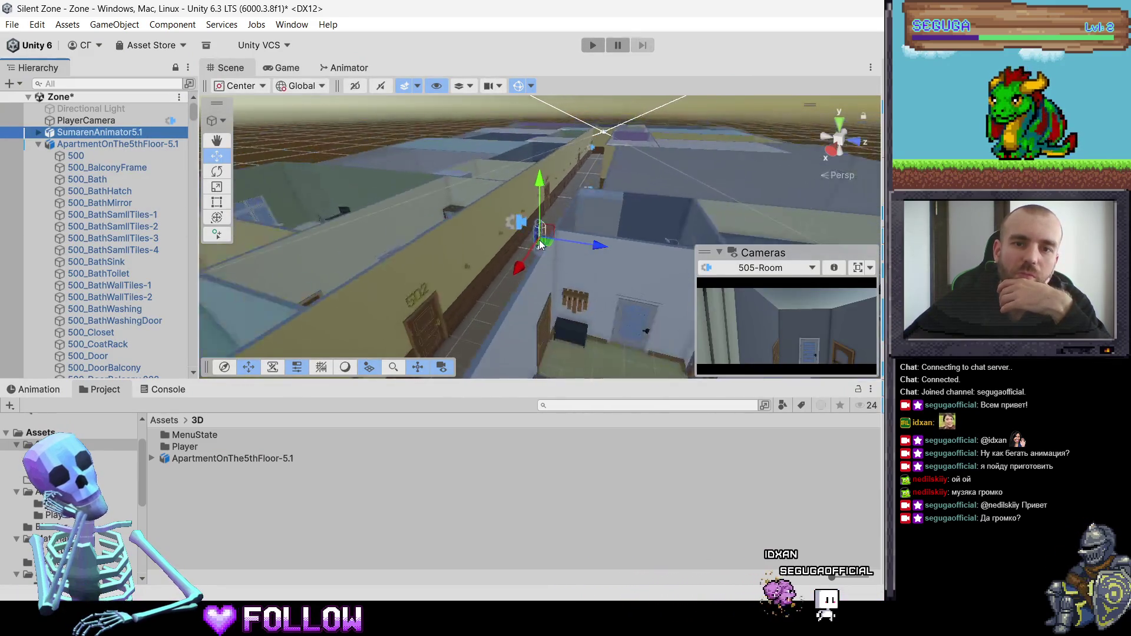
scroll(539, 240, down, 3)
scroll(196, 150, down, 10)
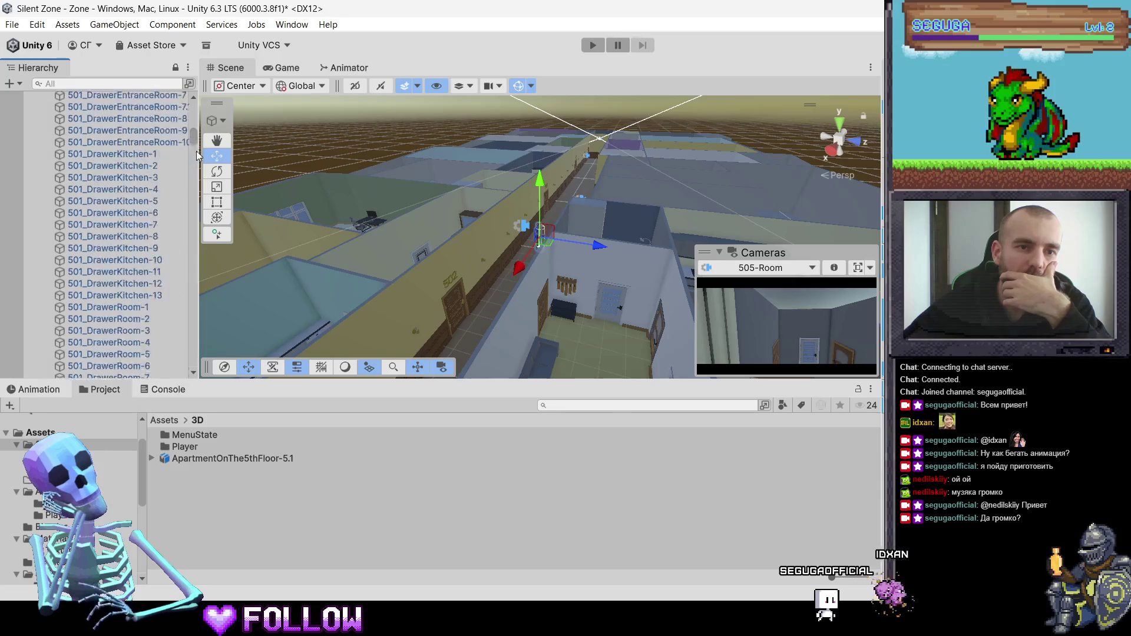
mouse_move(196, 151)
mouse_down()
mouse_move(201, 366)
mouse_move(187, 268)
mouse_move(209, 120)
mouse_up()
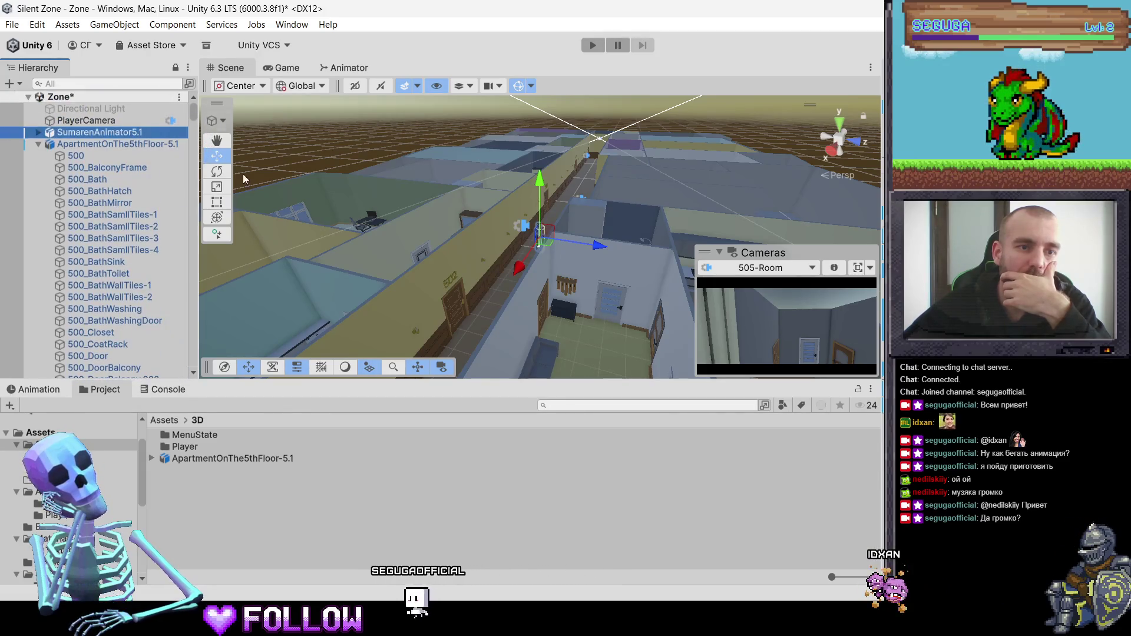
key(alt+Tab)
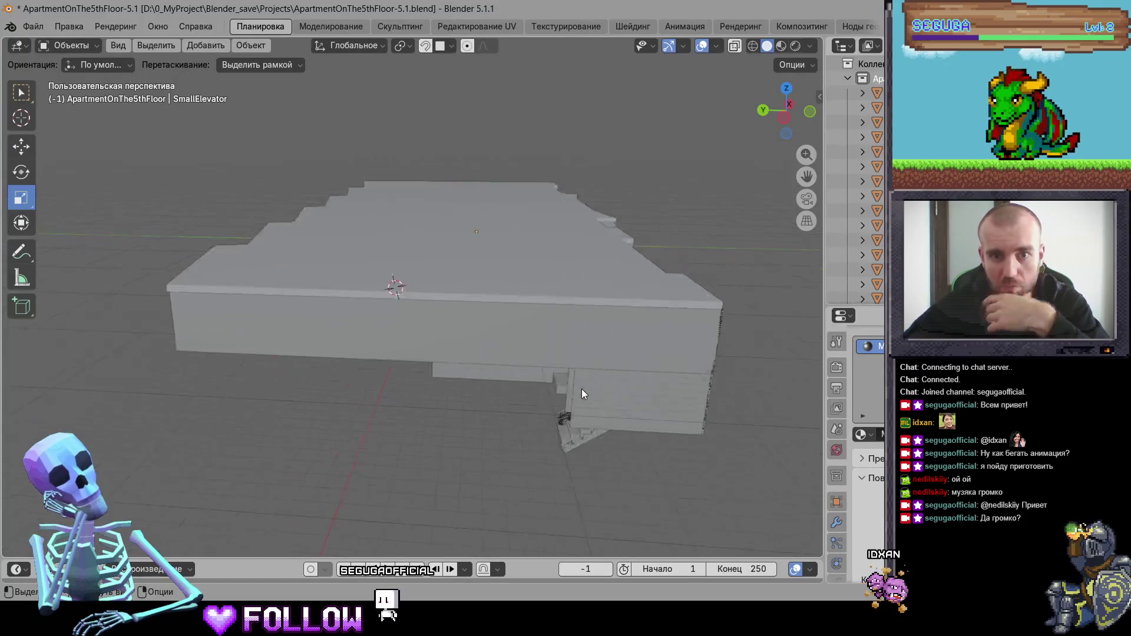
Select Ceiling-Hallway, view its modifiers in the wrench tab, then select Ceiling in the Outliner
scroll(581, 389, up, 5)
click(528, 271)
mouse_move(527, 271)
middle_down()
mouse_move(556, 309)
mouse_move(516, 196)
mouse_move(443, 164)
middle_up()
scroll(548, 277, down, 5)
click(438, 122)
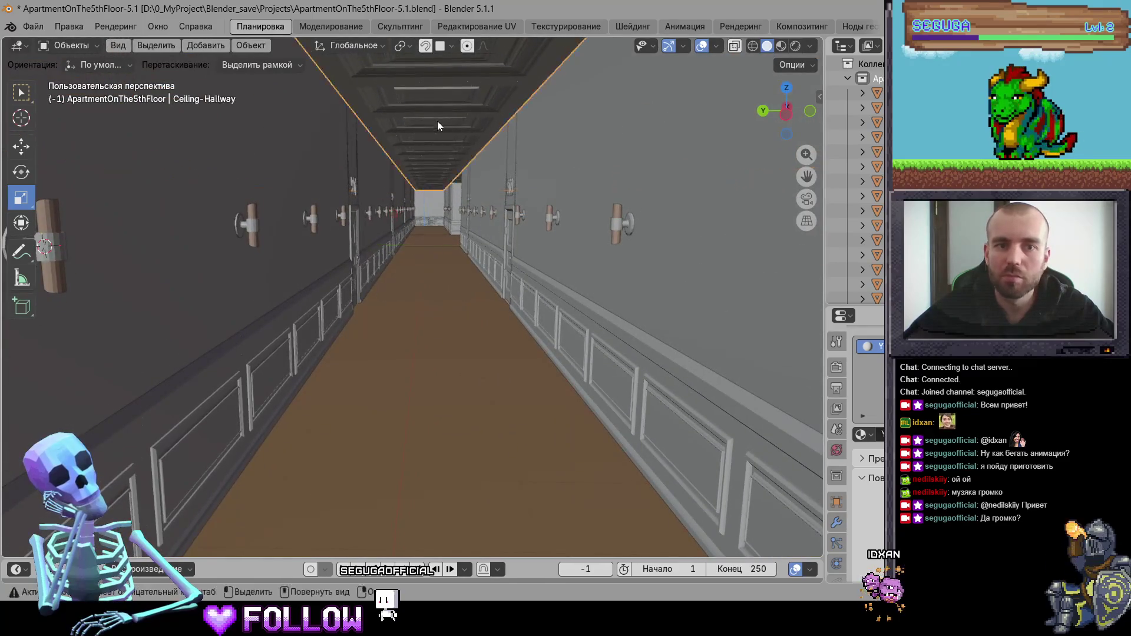
click(836, 523)
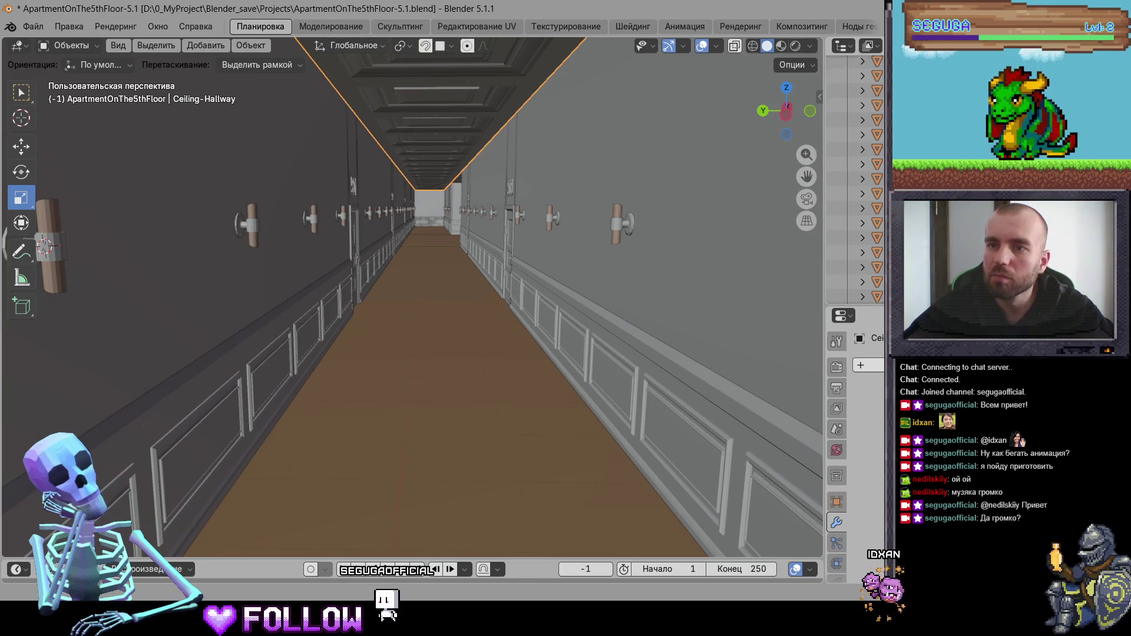
scroll(857, 177, down, 1)
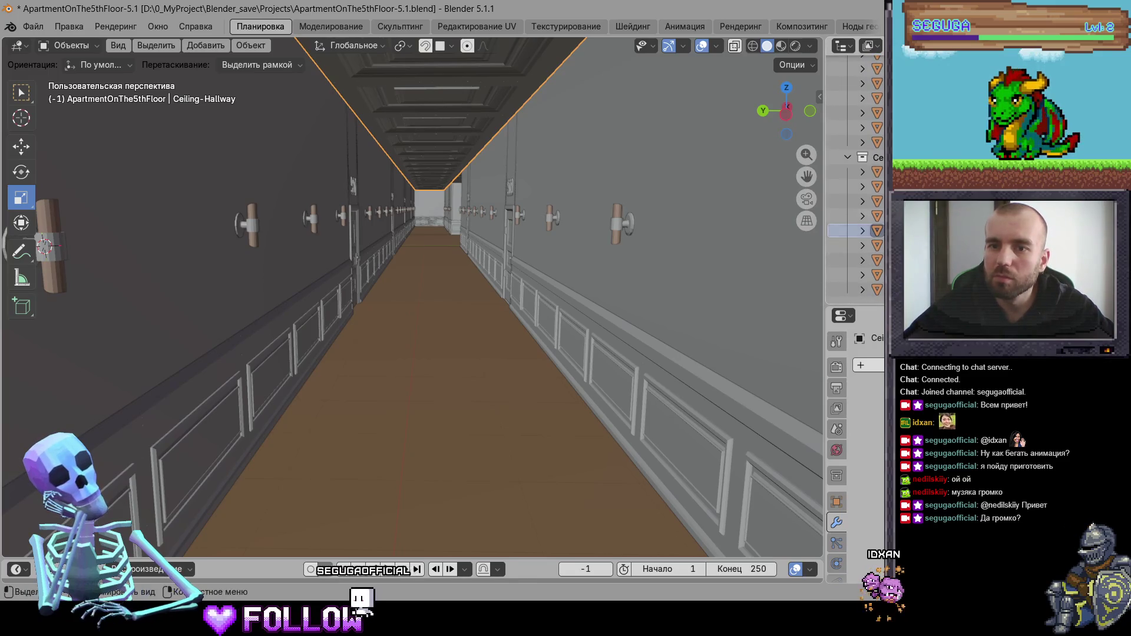
click(869, 171)
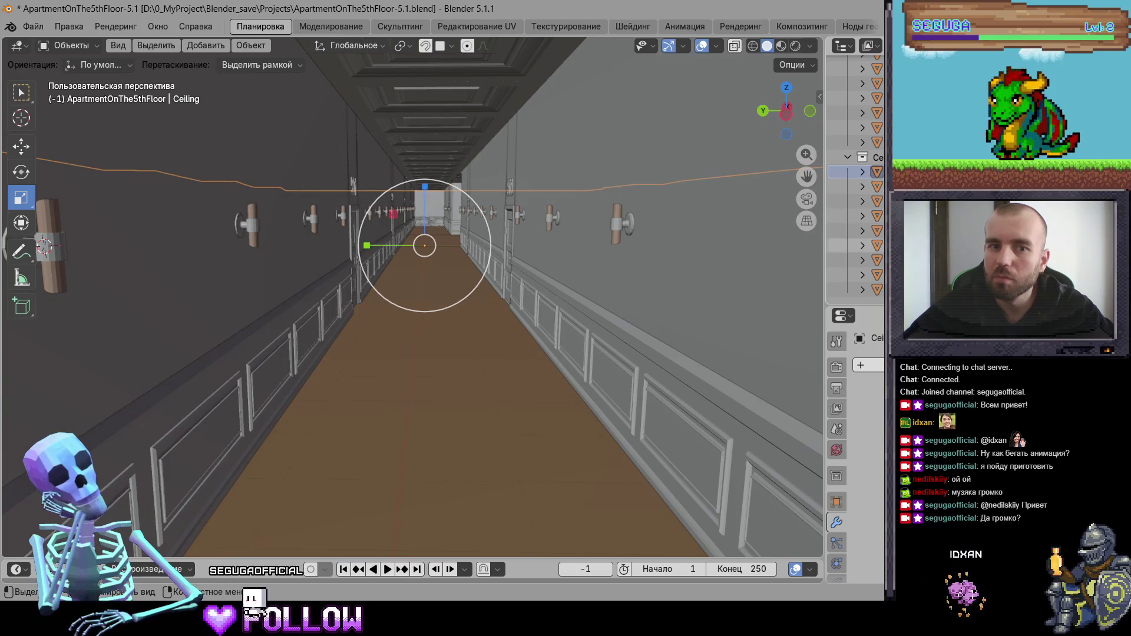
Filter Unity's Hierarchy by 'Ceil' to find the ceiling objects, then go back to Blender
key(alt+Tab)
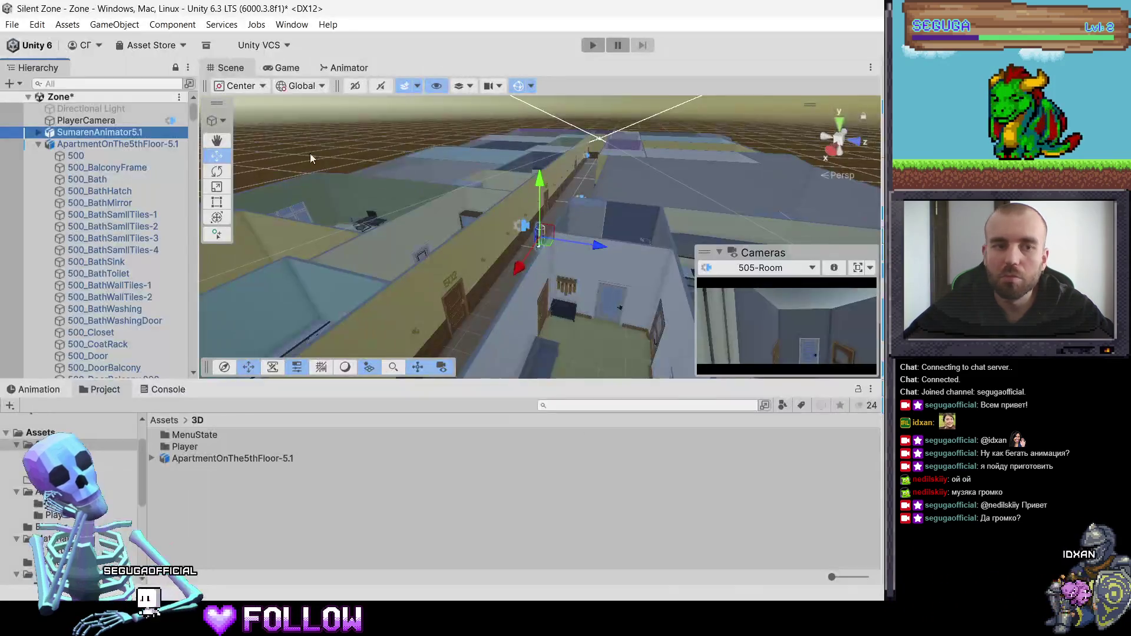
click(105, 83)
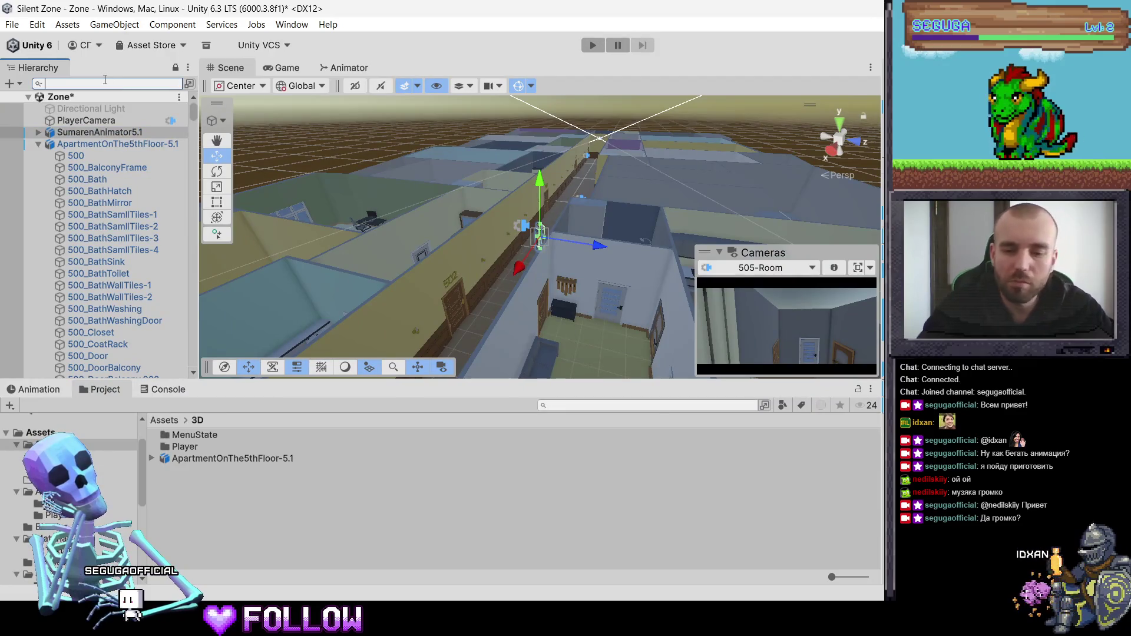
text(Ceil)
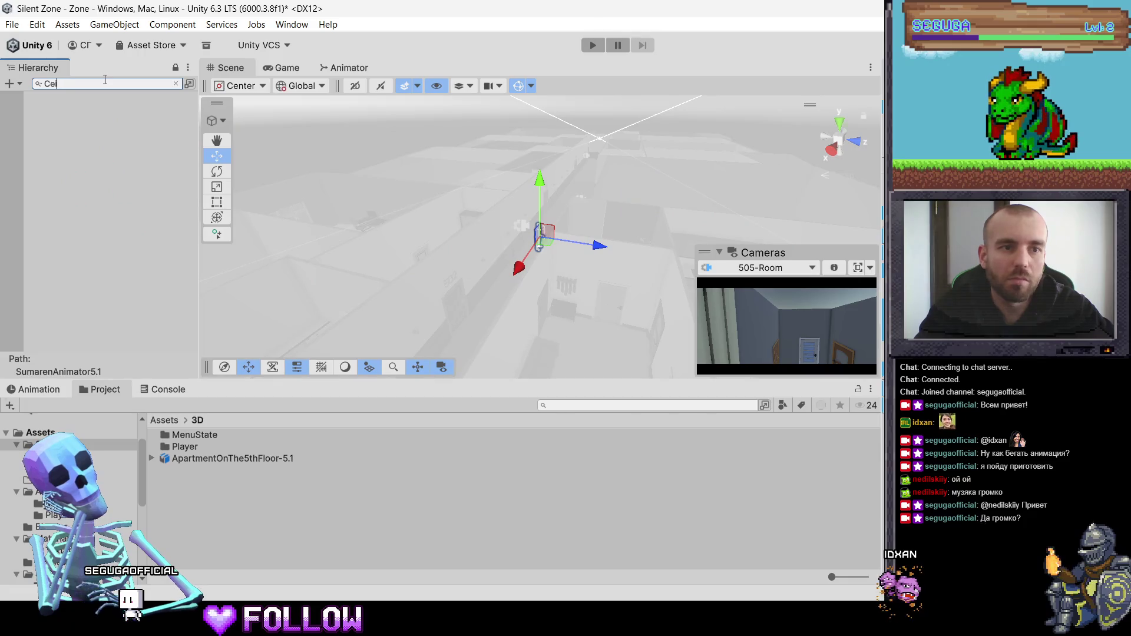
key(BackSpace)
text(l)
key(alt+Tab)
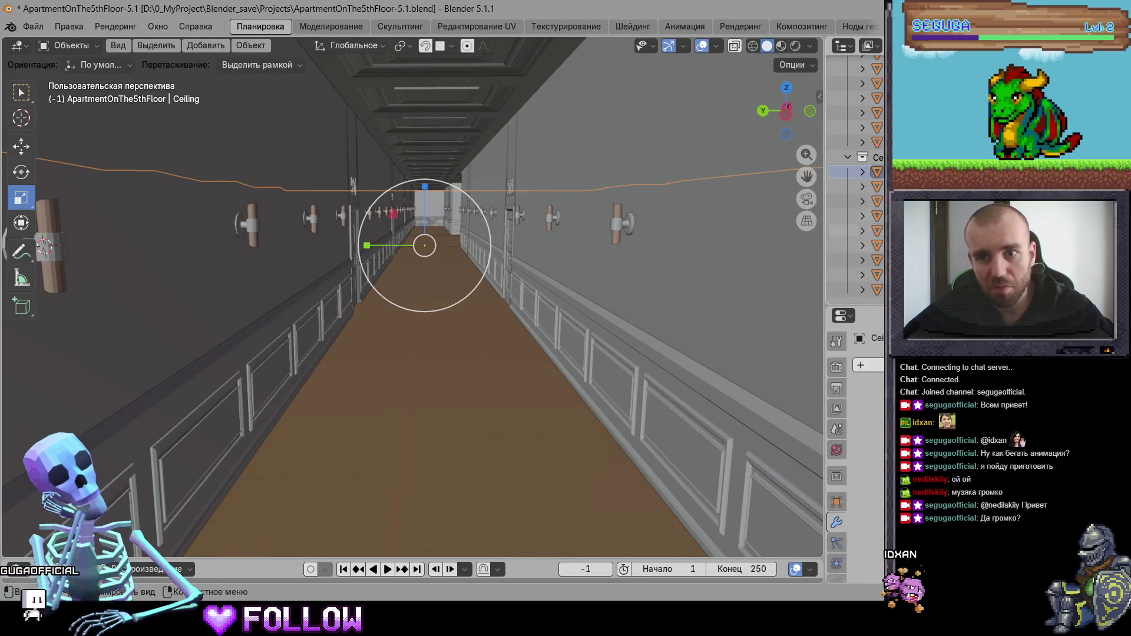
Delete the Ceiling collection in Blender's outliner while keeping its ceiling objects
shift+click(848, 289)
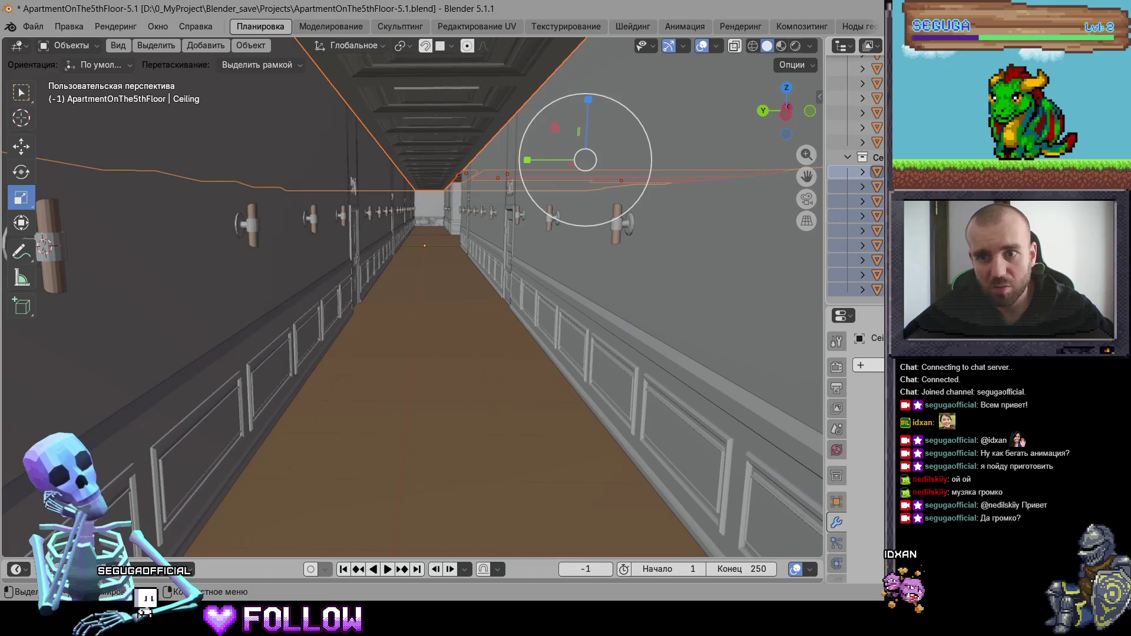
scroll(856, 179, down, 5)
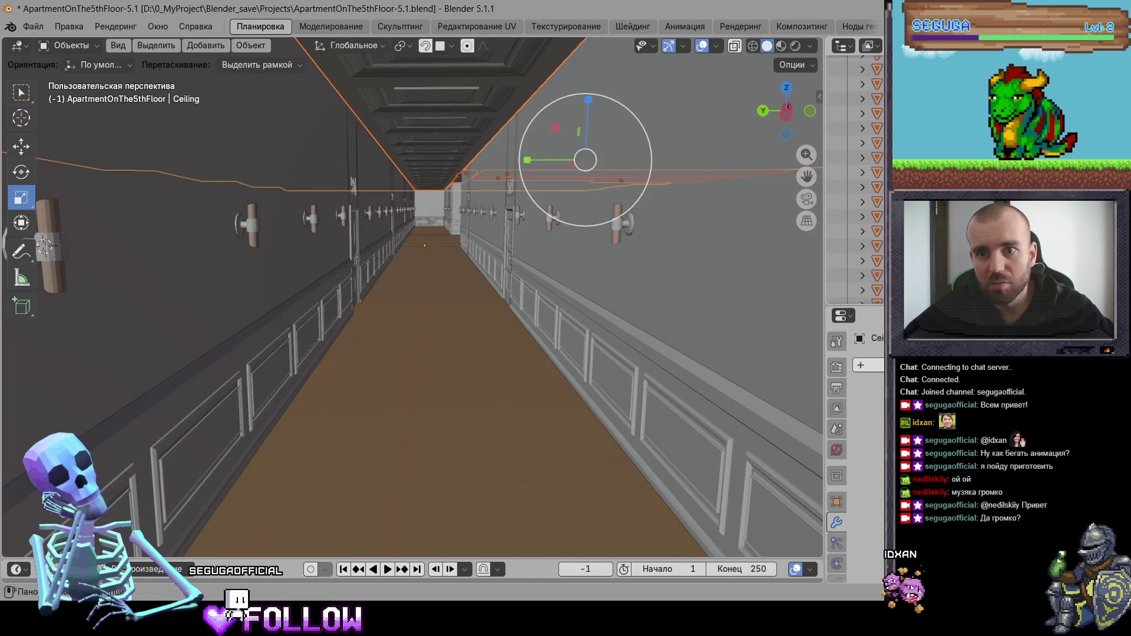
scroll(854, 179, up, 2)
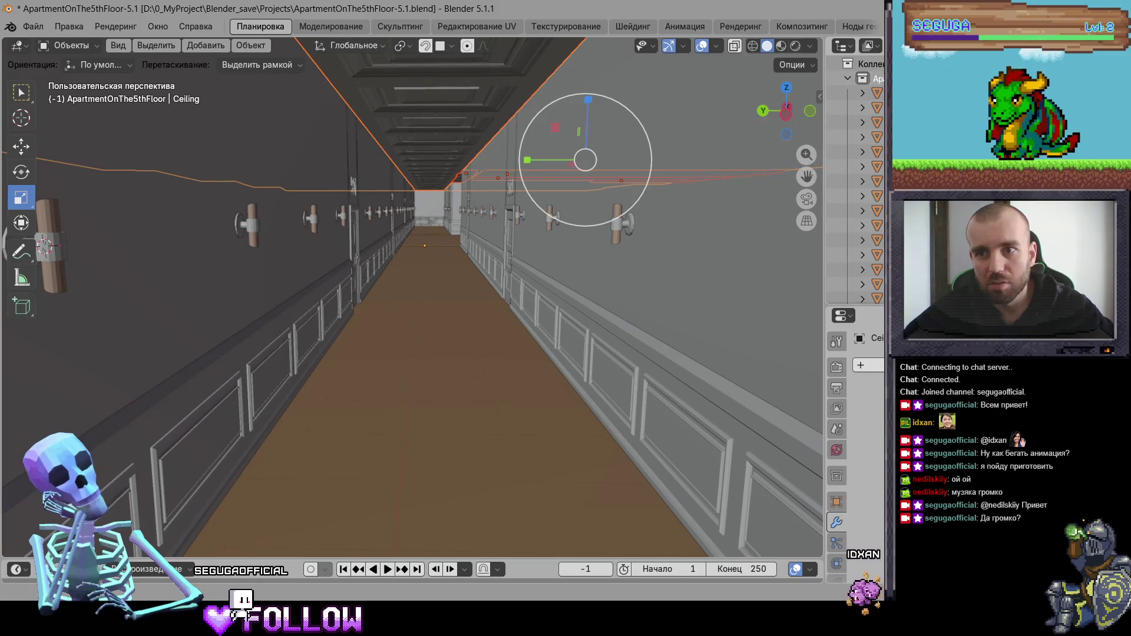
scroll(855, 180, down, 2)
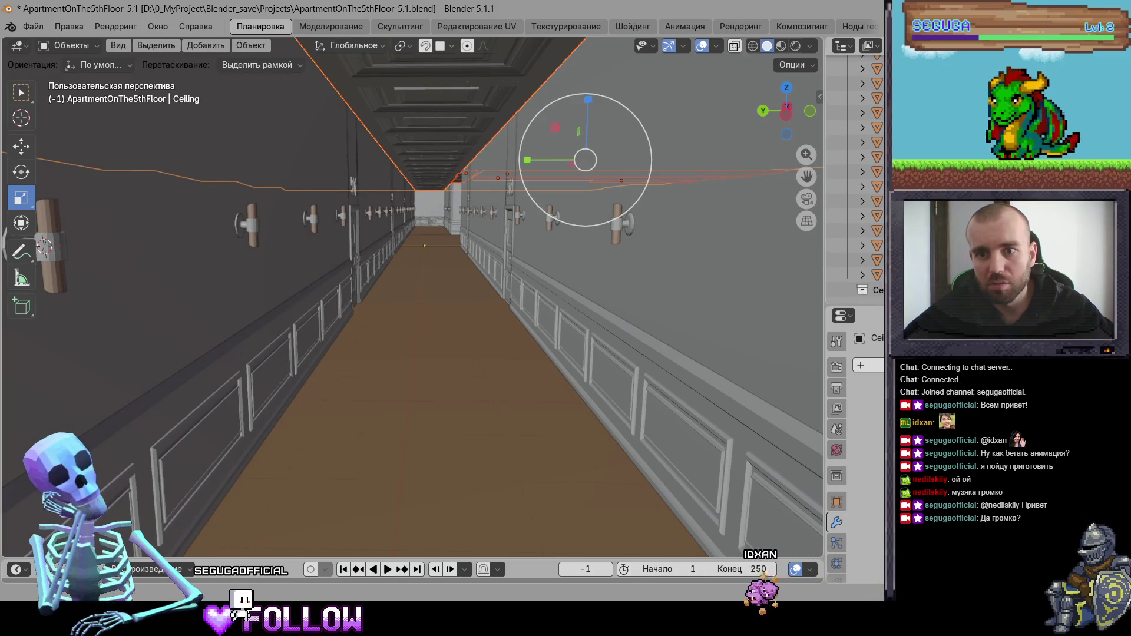
click(872, 290)
right_click(872, 290)
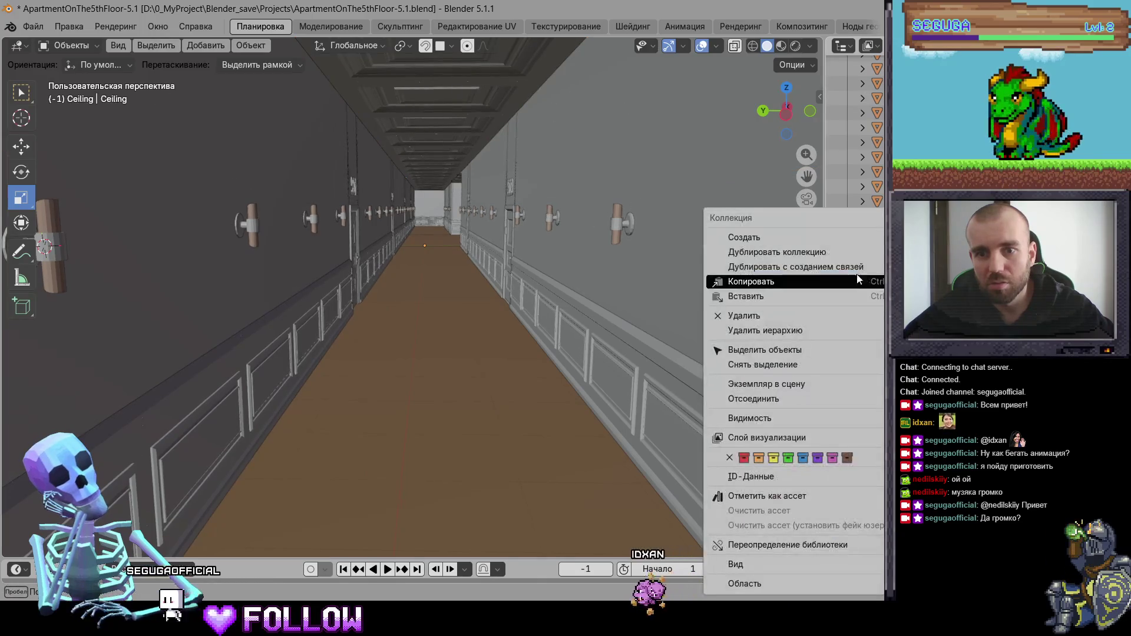
click(802, 315)
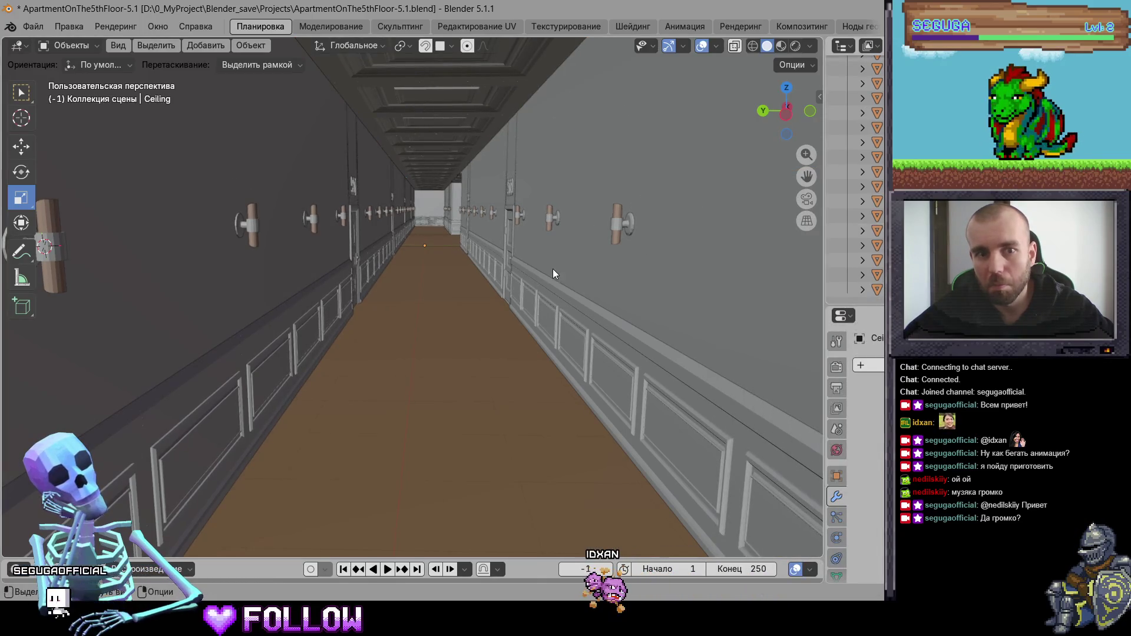
Select everything and export it as FBX, overwriting ApartmentOnThe5thFloor-5.1.fbx
key(a)
click(33, 26)
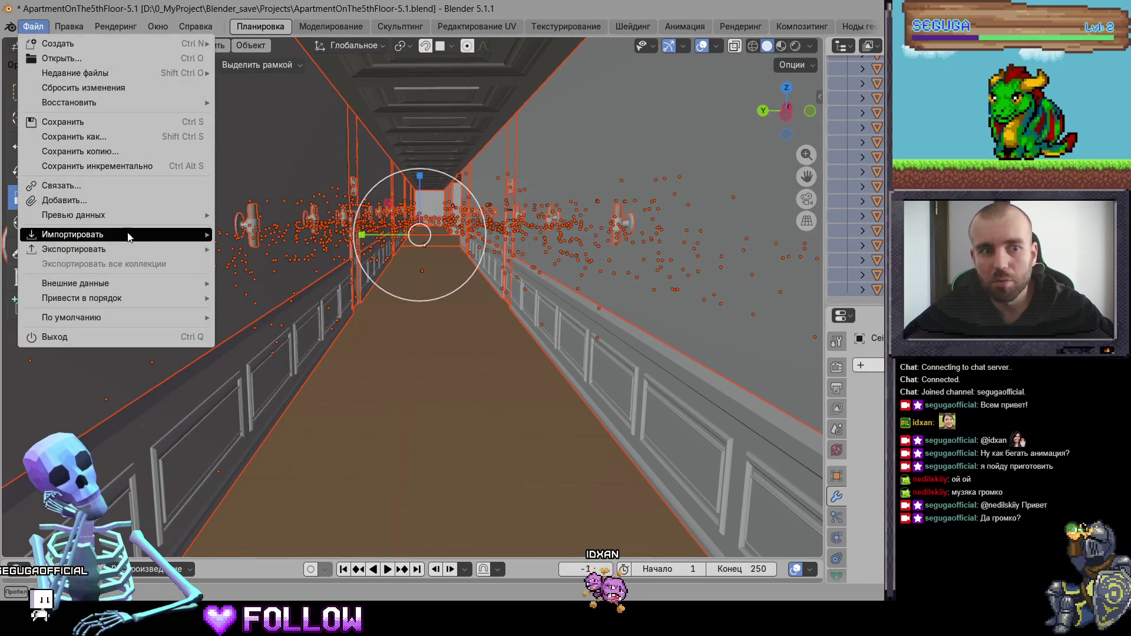
mouse_move(128, 236)
click(400, 366)
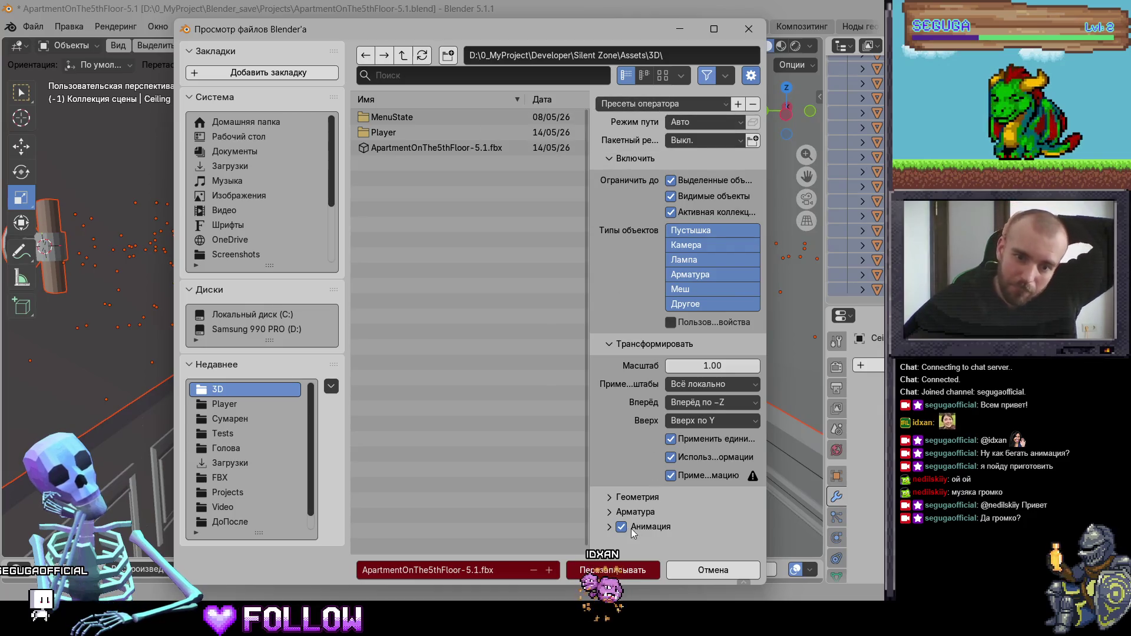
click(625, 569)
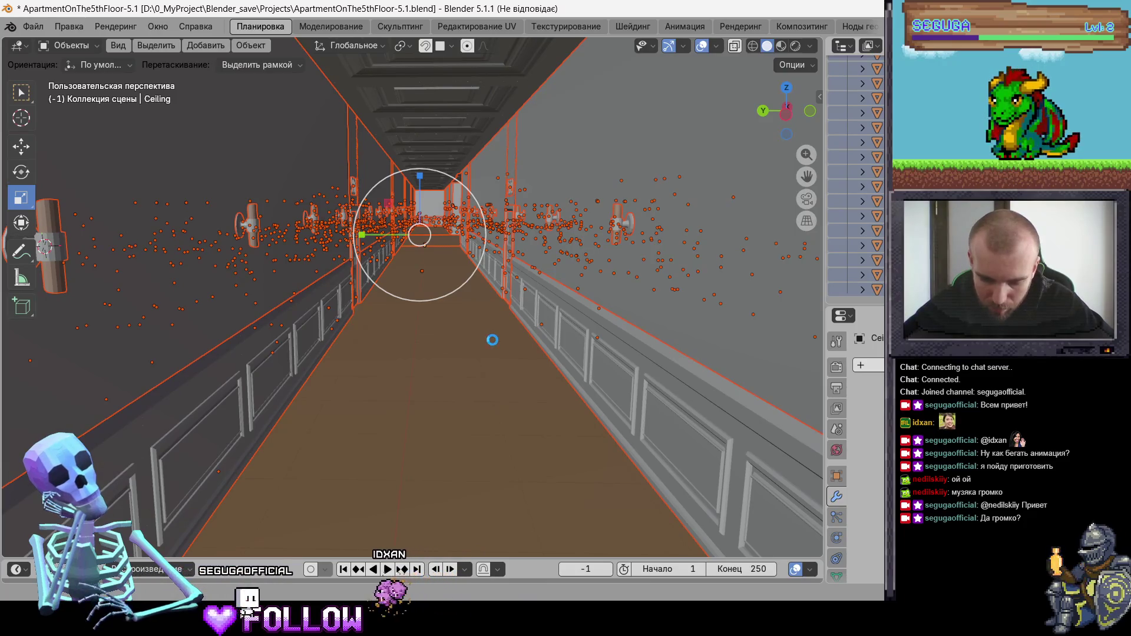
Wait for the FBX export to finish, then switch to Unity to reimport the apartment
click(492, 340)
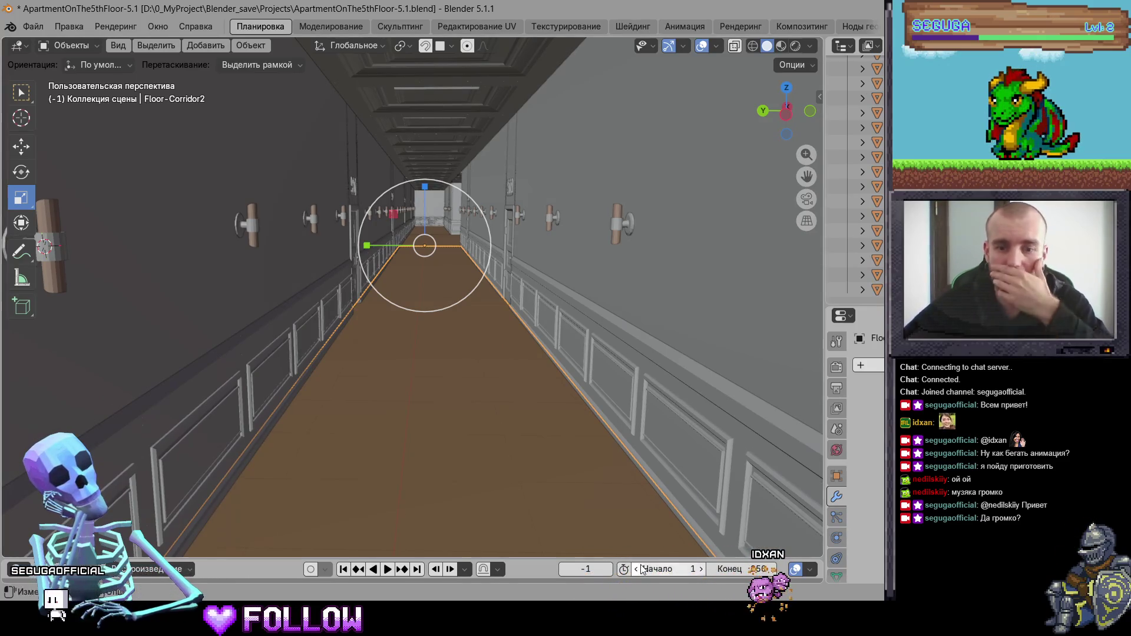
key(alt+Tab)
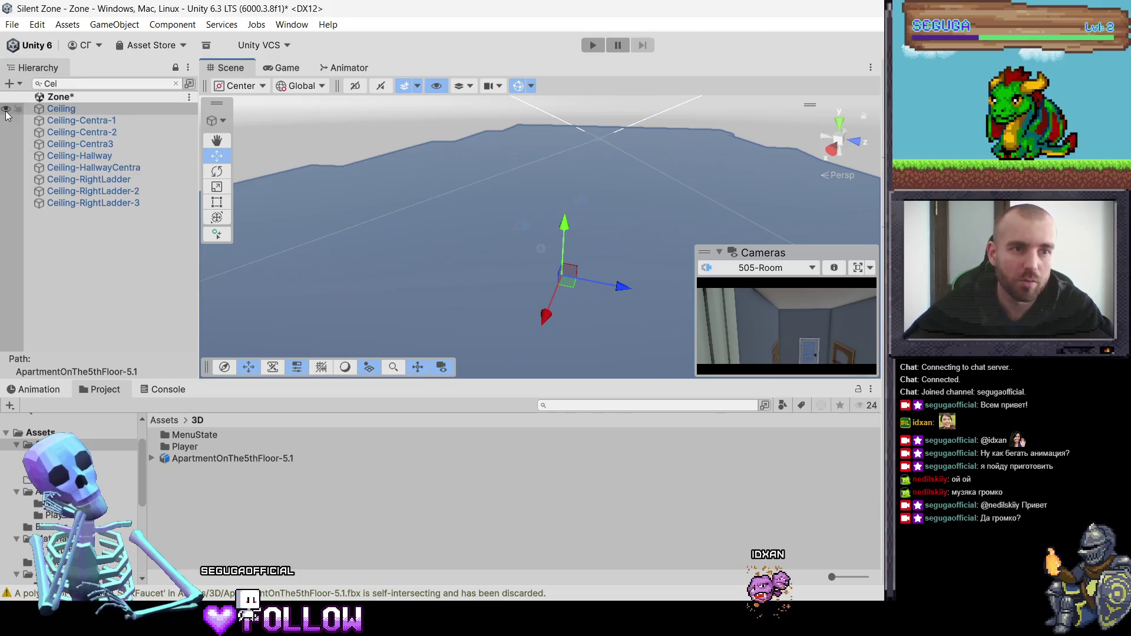
Hide all nine ceiling objects, Ceiling through Ceiling-RightLadder-3, in the Scene view
click(6, 155)
click(6, 120)
click(6, 109)
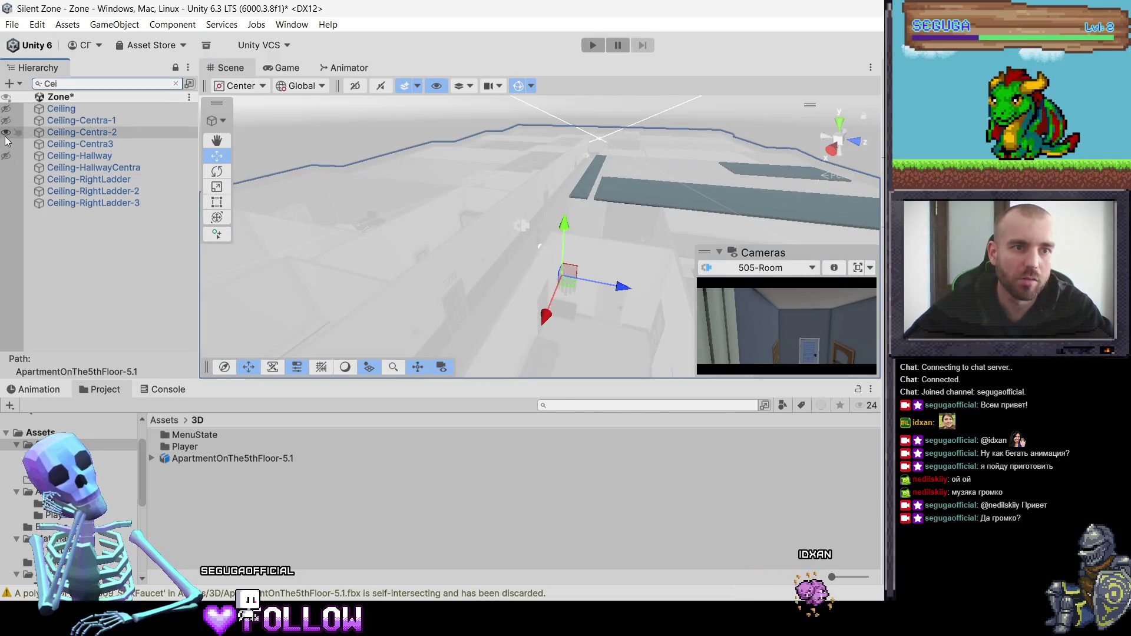
click(6, 132)
click(6, 144)
click(6, 179)
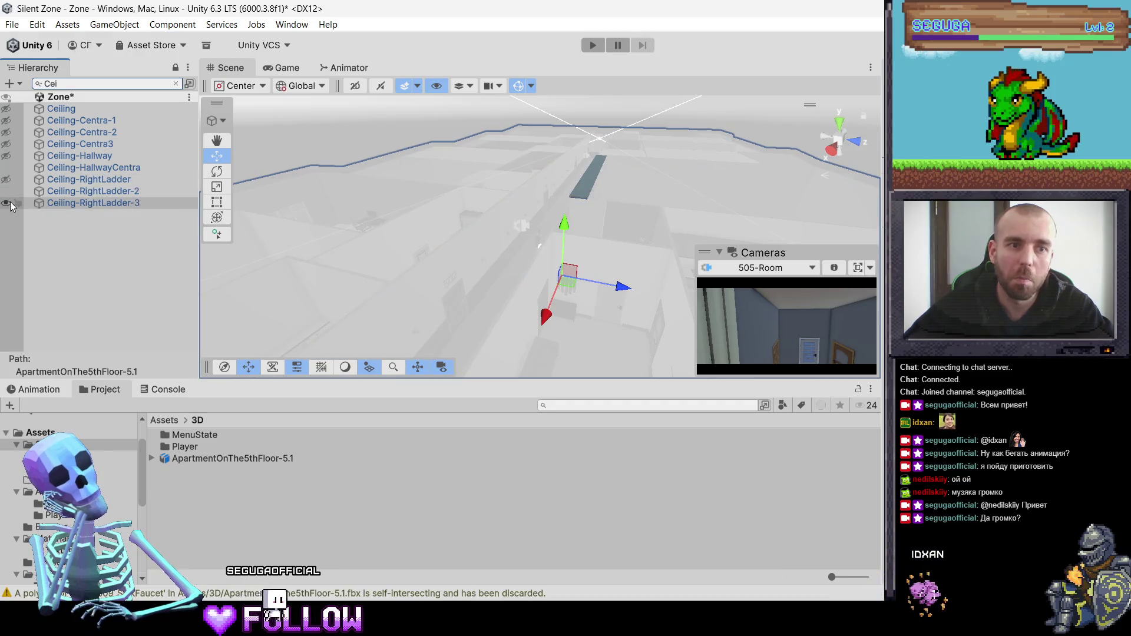
click(6, 168)
click(6, 191)
click(6, 203)
Make every ceiling object unpickable in the Scene view
click(17, 202)
click(19, 191)
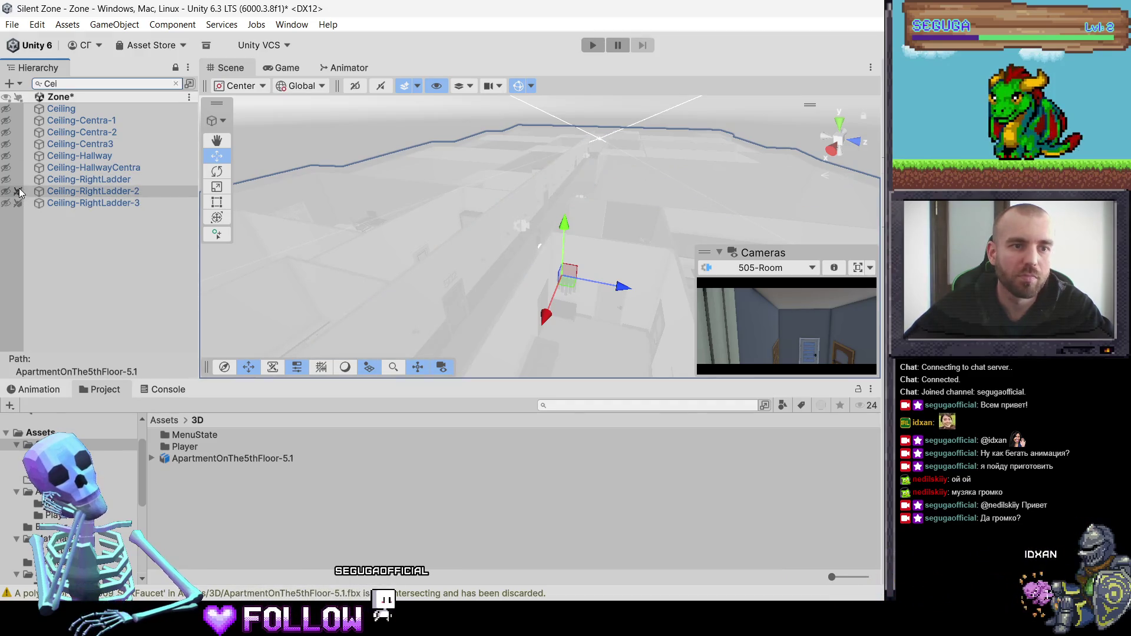
click(18, 179)
click(18, 167)
click(18, 156)
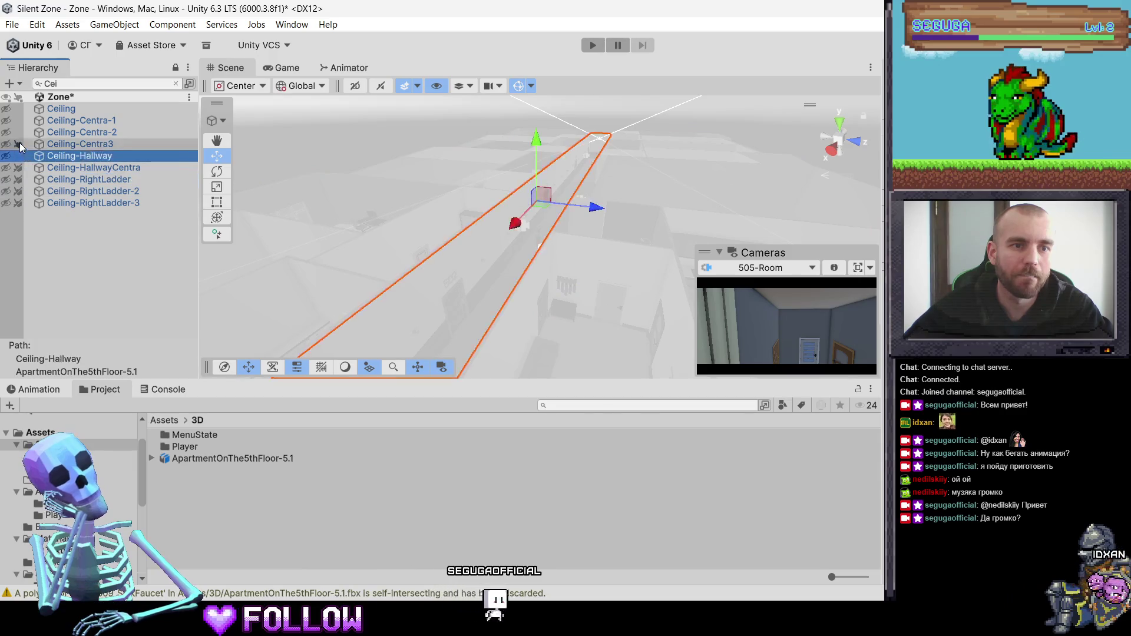
click(18, 144)
click(18, 132)
click(18, 120)
click(17, 109)
click(18, 156)
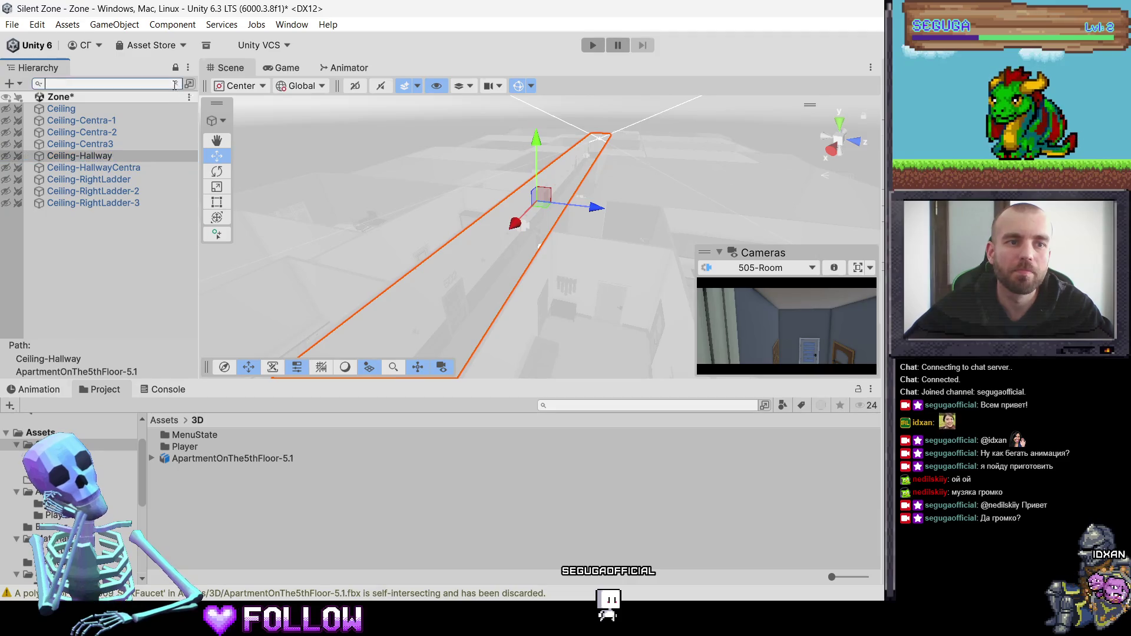
Collapse the ApartmentOnThe5thFloor-5.1 hierarchy and start a play test
scroll(178, 283, down, 3)
scroll(197, 298, up, 2)
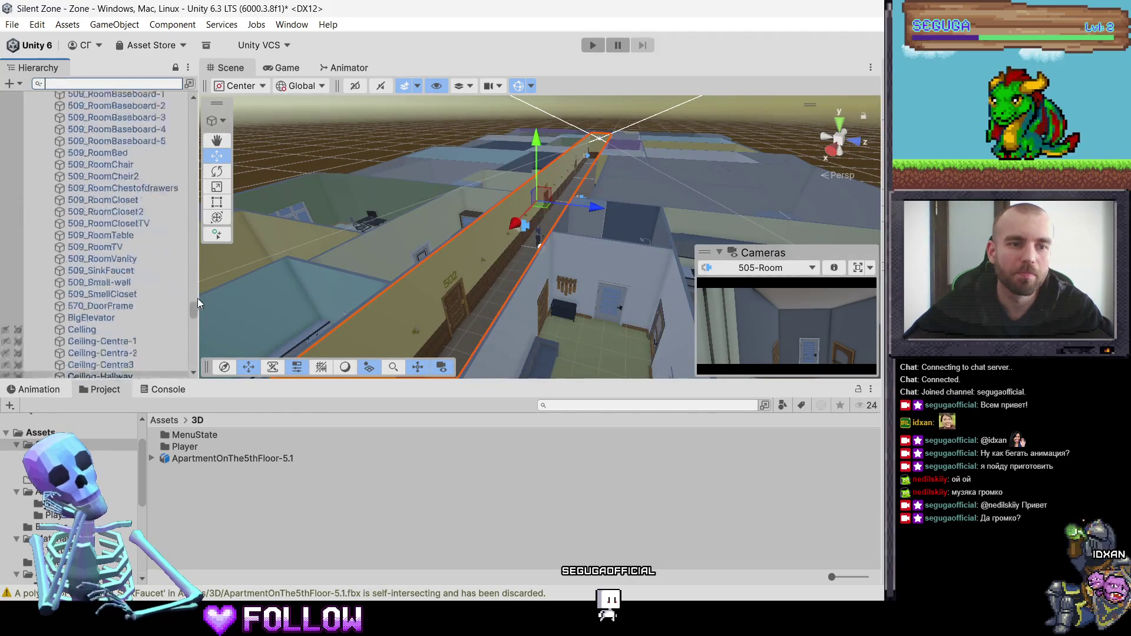
drag(194, 302, 193, 110)
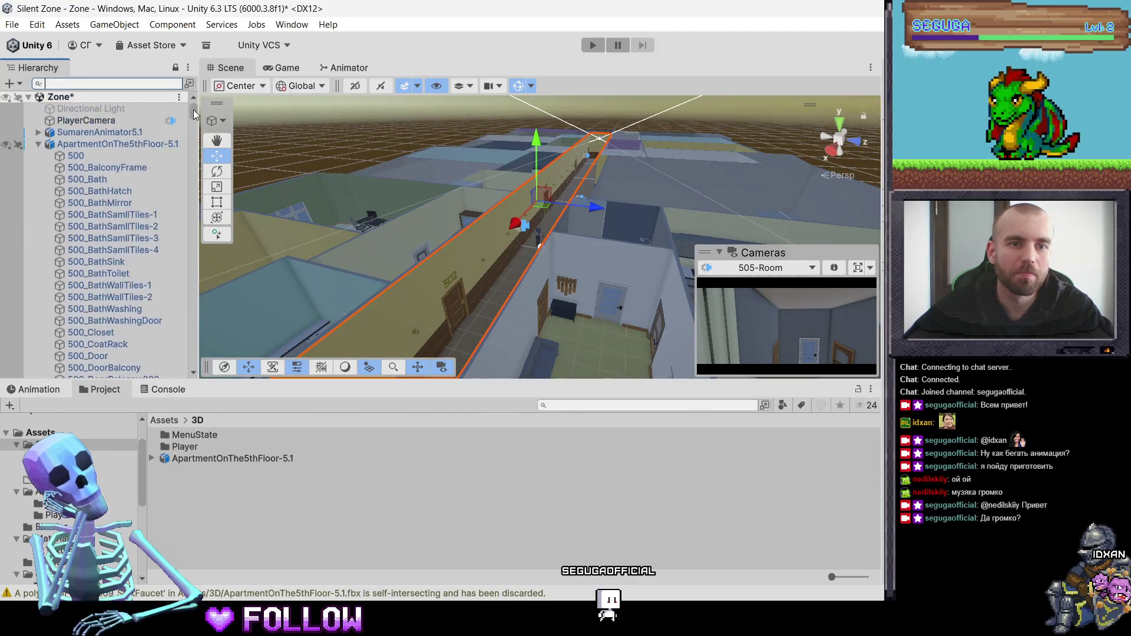
click(38, 144)
click(129, 181)
click(583, 45)
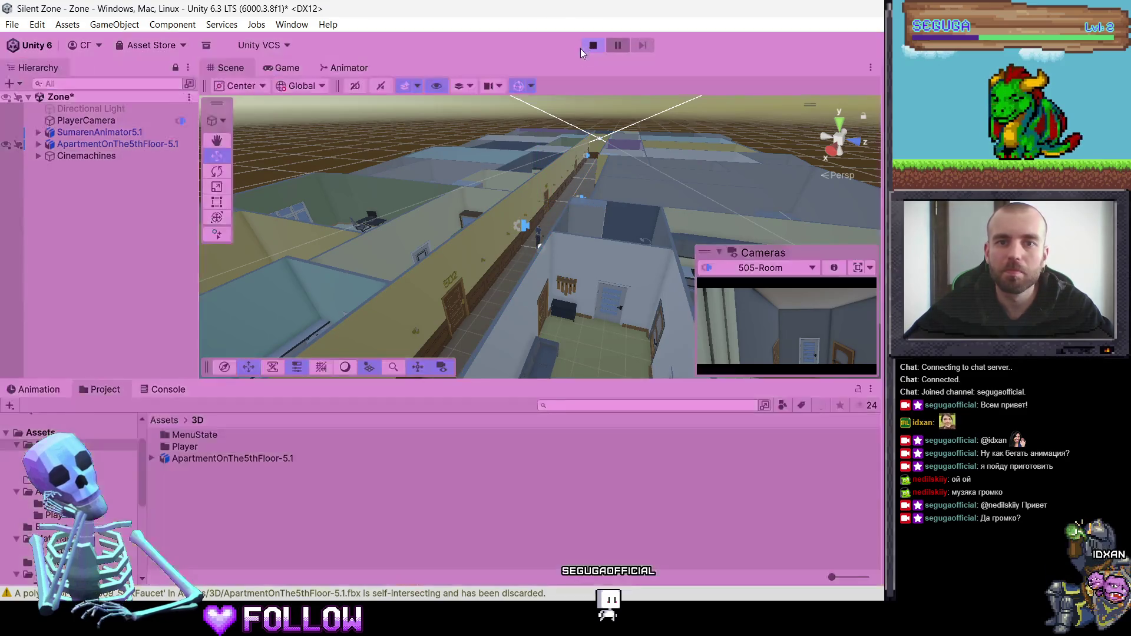
Quit Blender, saving the apartment file
key(alt+Tab)
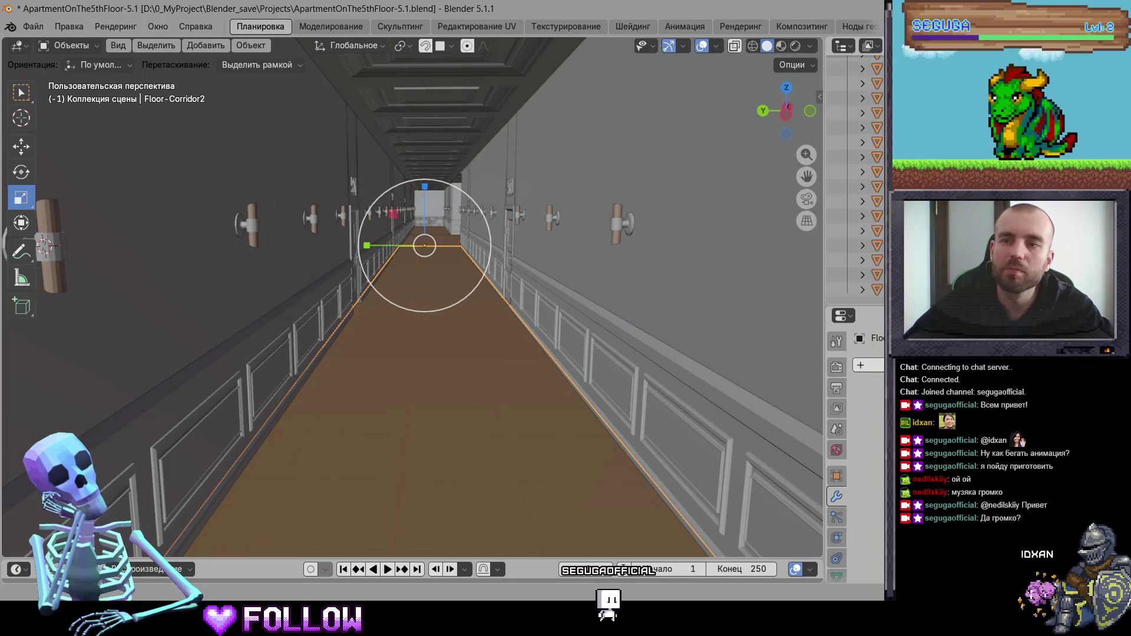
key(ctrl+q)
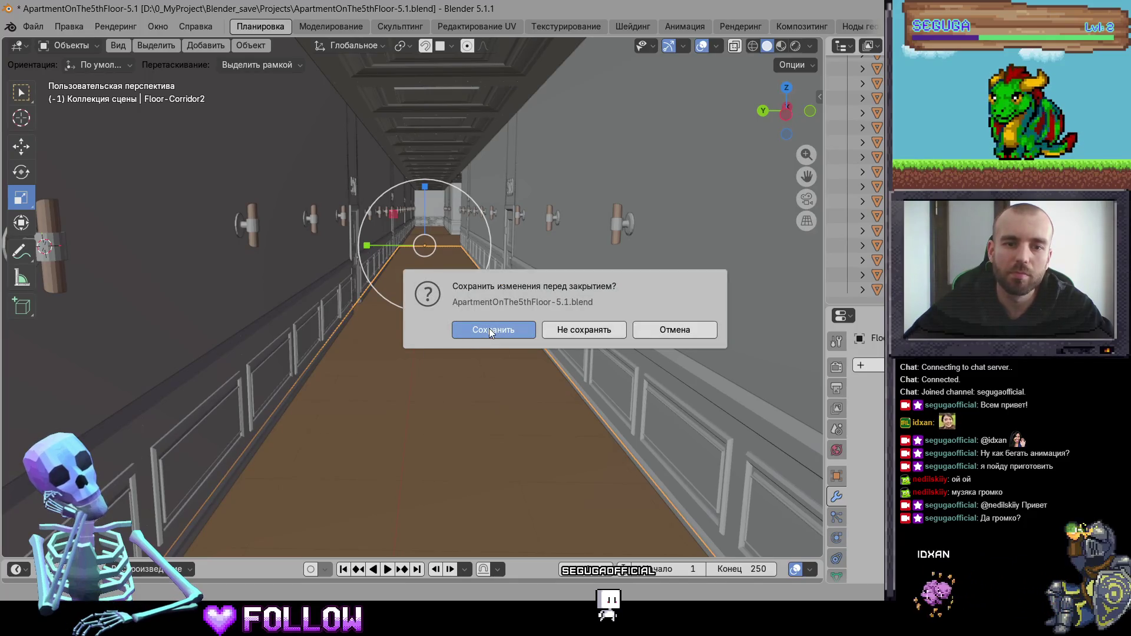
click(489, 327)
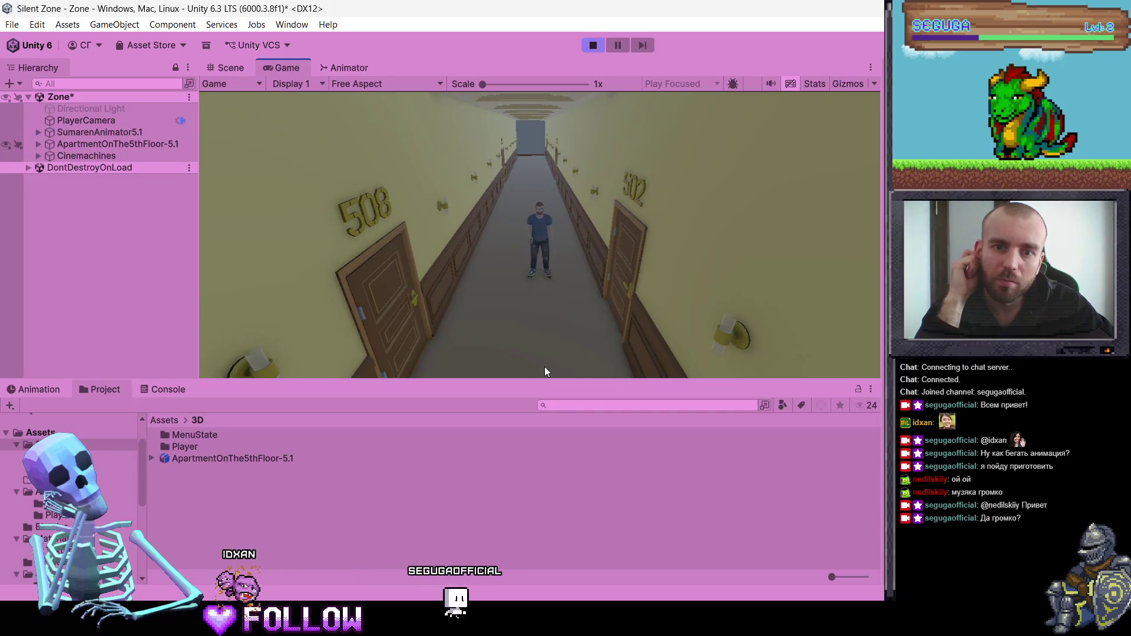
After watching the character walk the hallway, exit Play mode with Ctrl+P
key(ctrl+p)
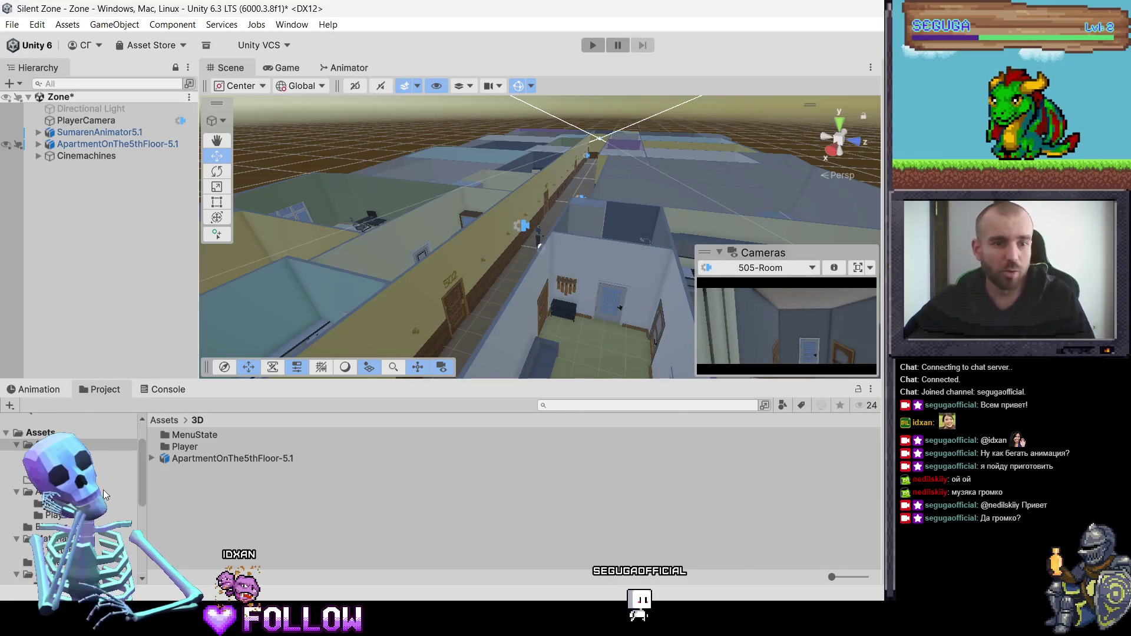
Browse to Assets/Scripts/GamePlay/Player and open PlayerMovement.cs in VS Code
click(71, 468)
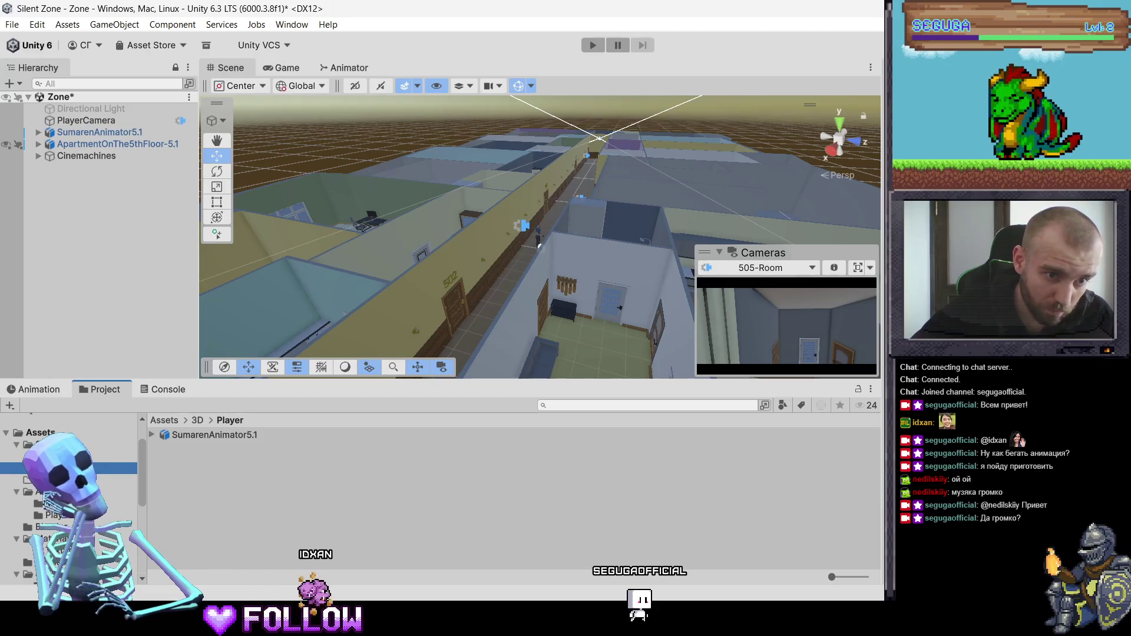
click(70, 562)
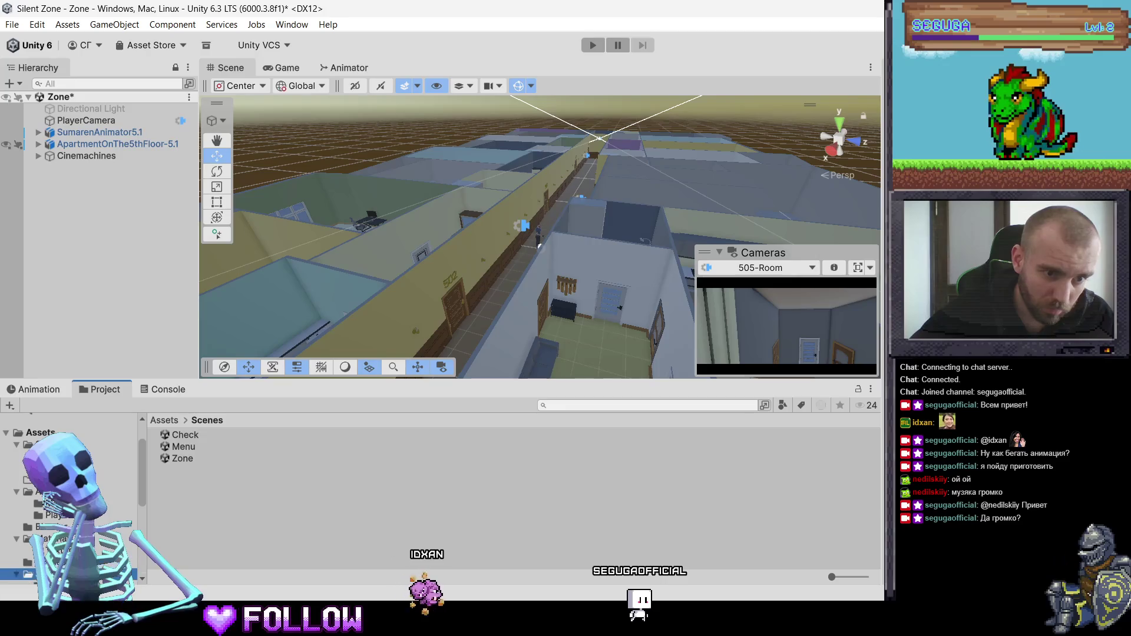
click(71, 574)
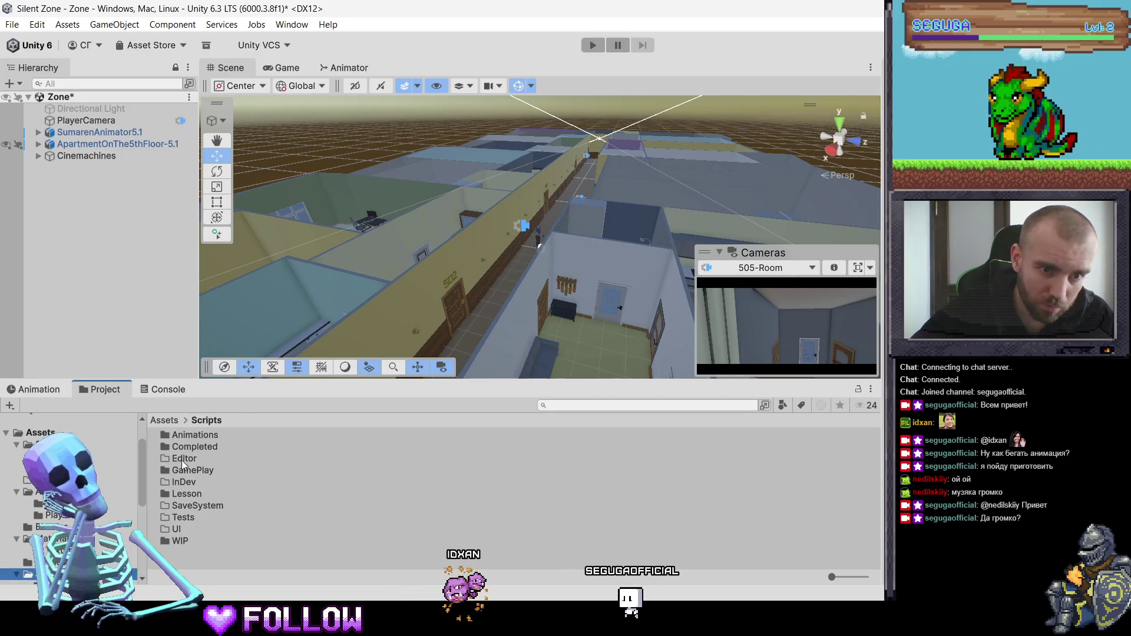
double_click(182, 467)
double_click(187, 468)
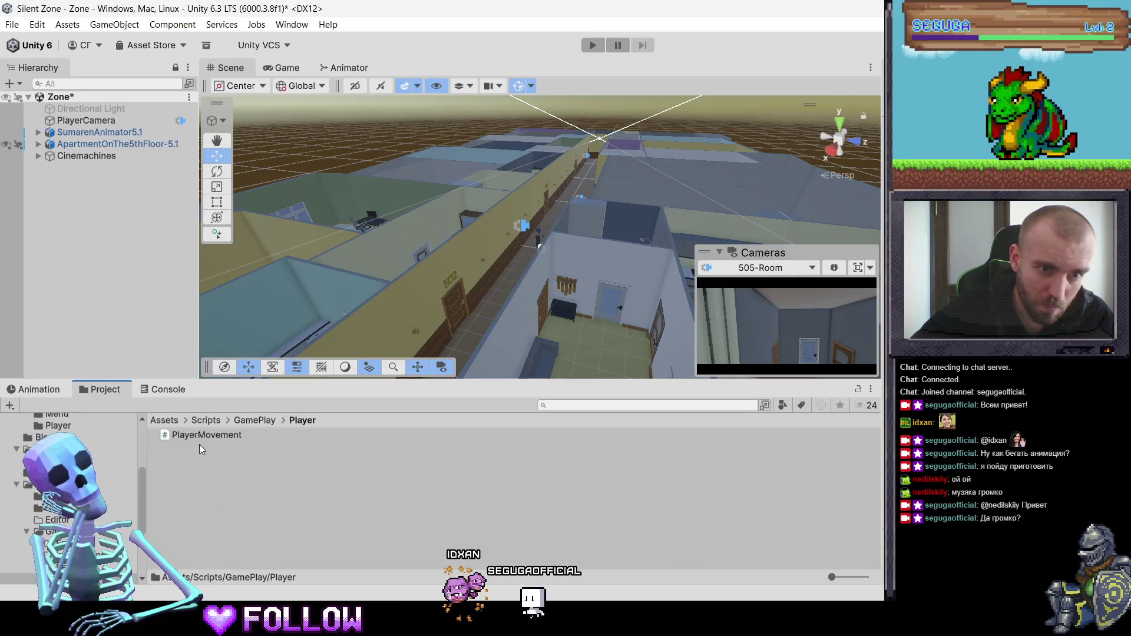
click(199, 437)
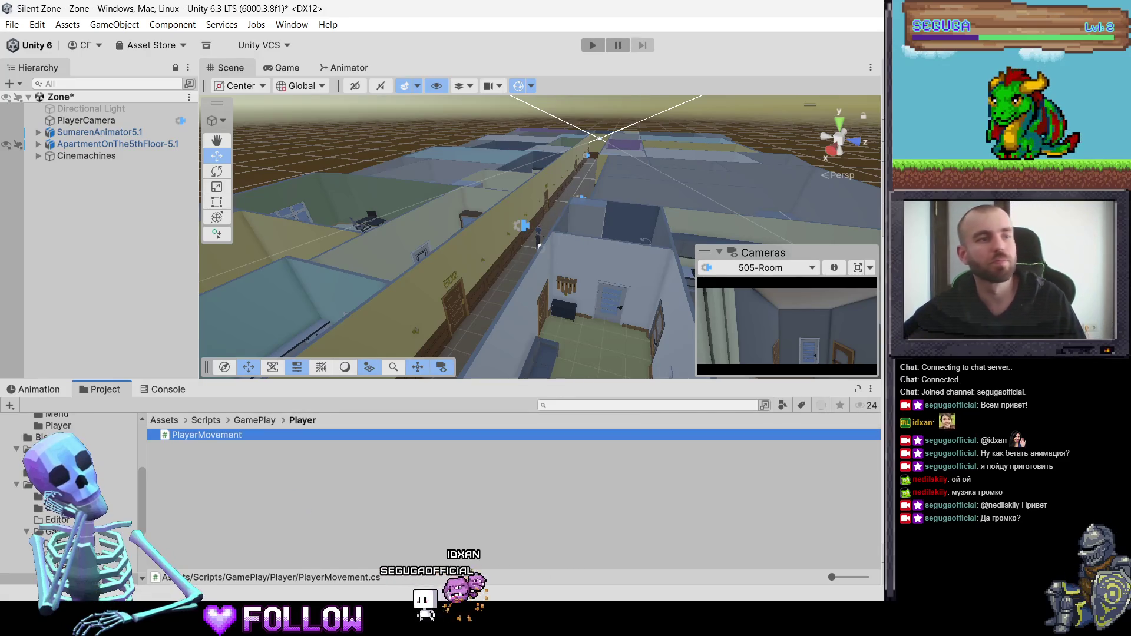
key(F2)
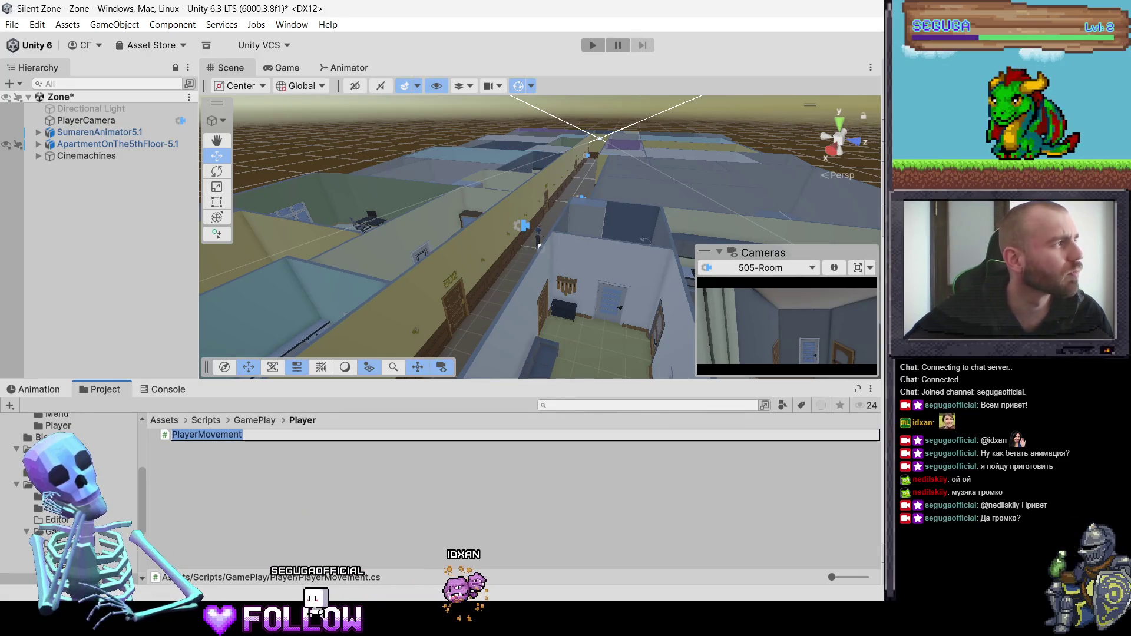
key(Return)
key(Return)
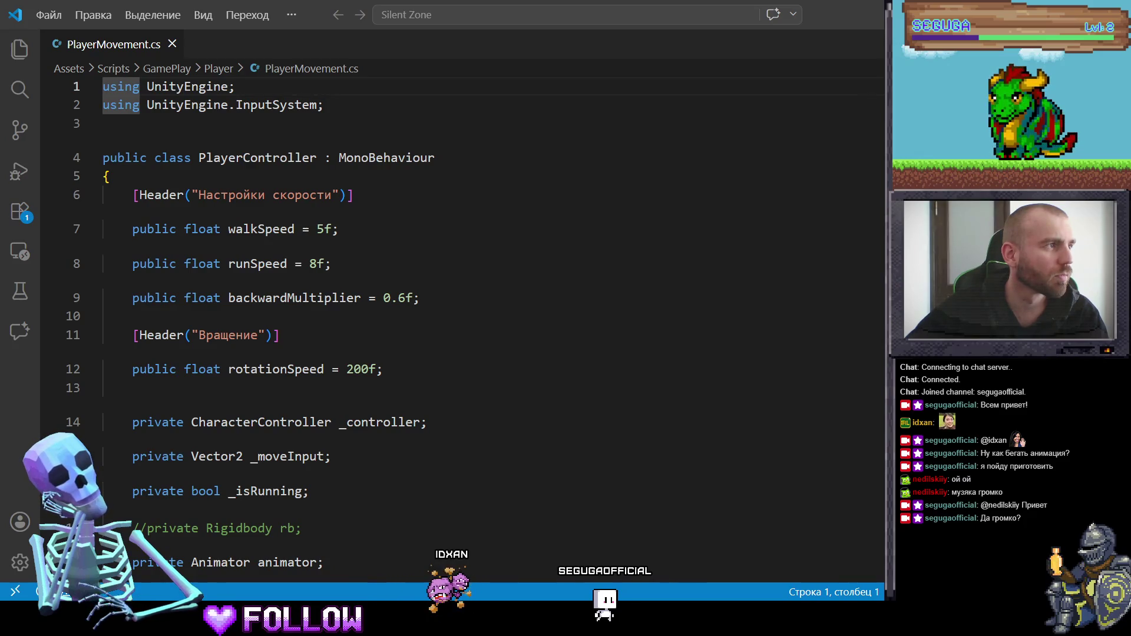
Scroll PlayerMovement.cs past the speed fields down to the HandleMovement() method
key(alt+Tab)
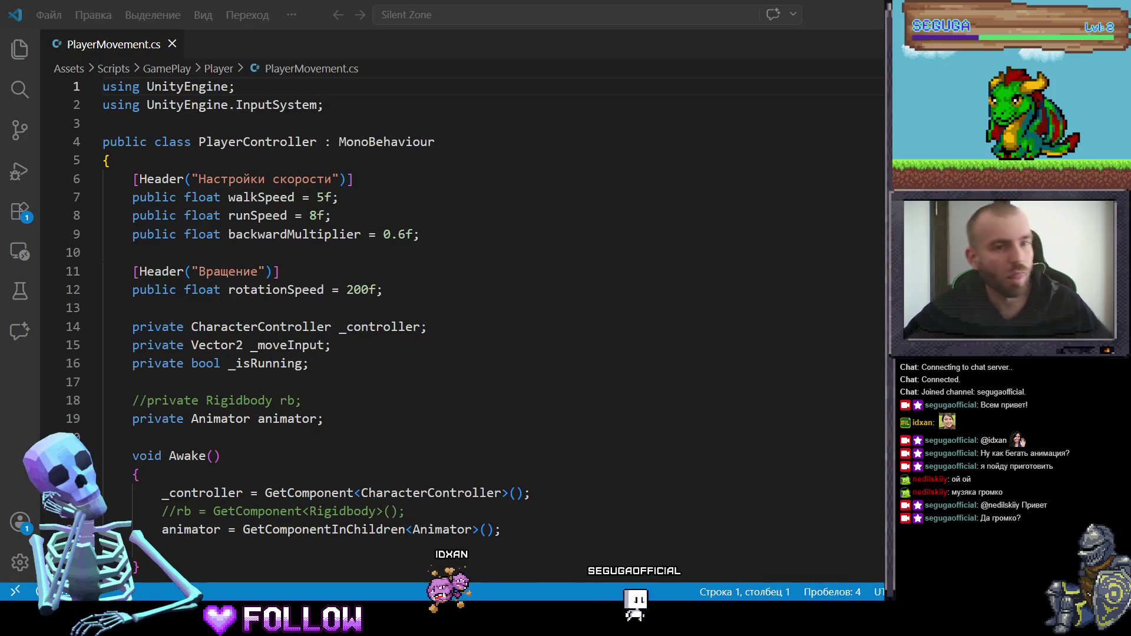
click(244, 229)
key(ctrl+a)
click(344, 198)
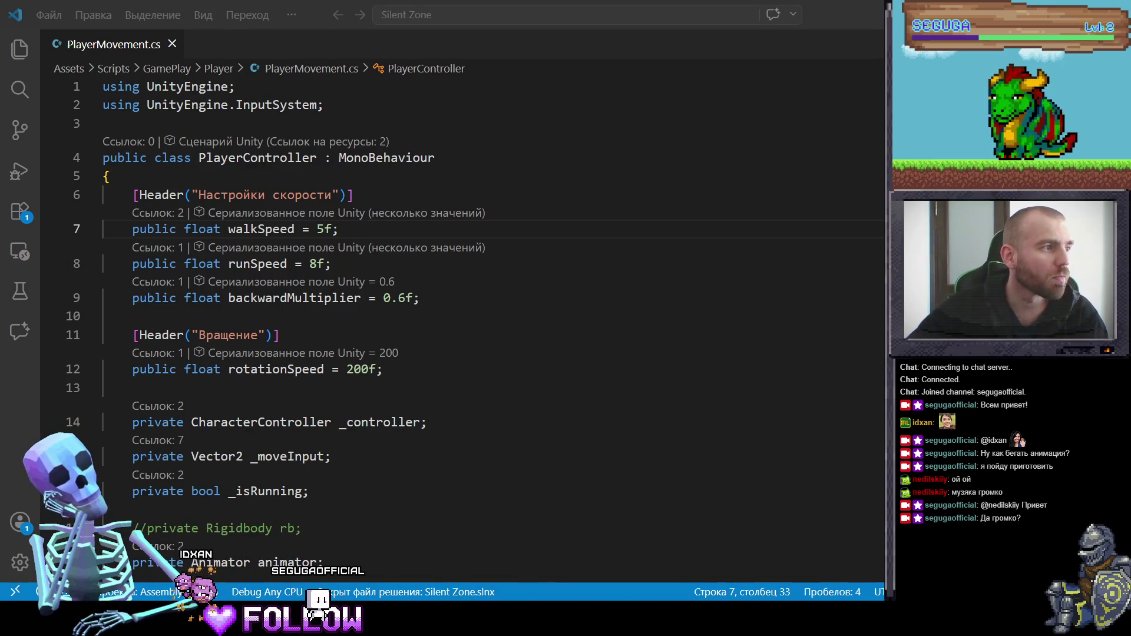
scroll(536, 297, down, 10)
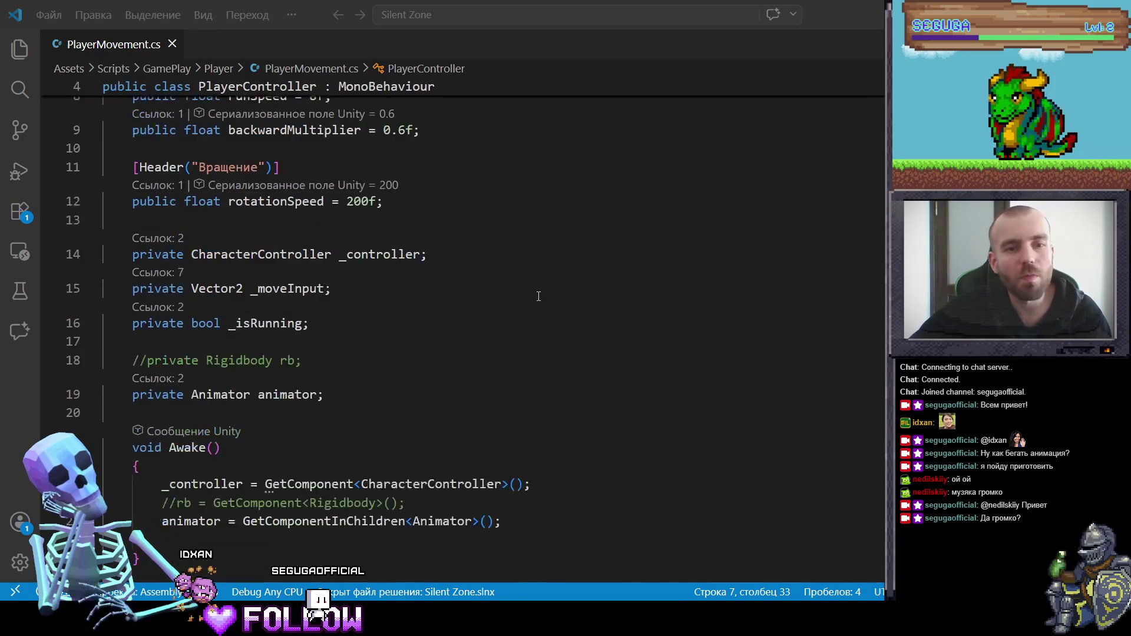
scroll(542, 294, down, 2)
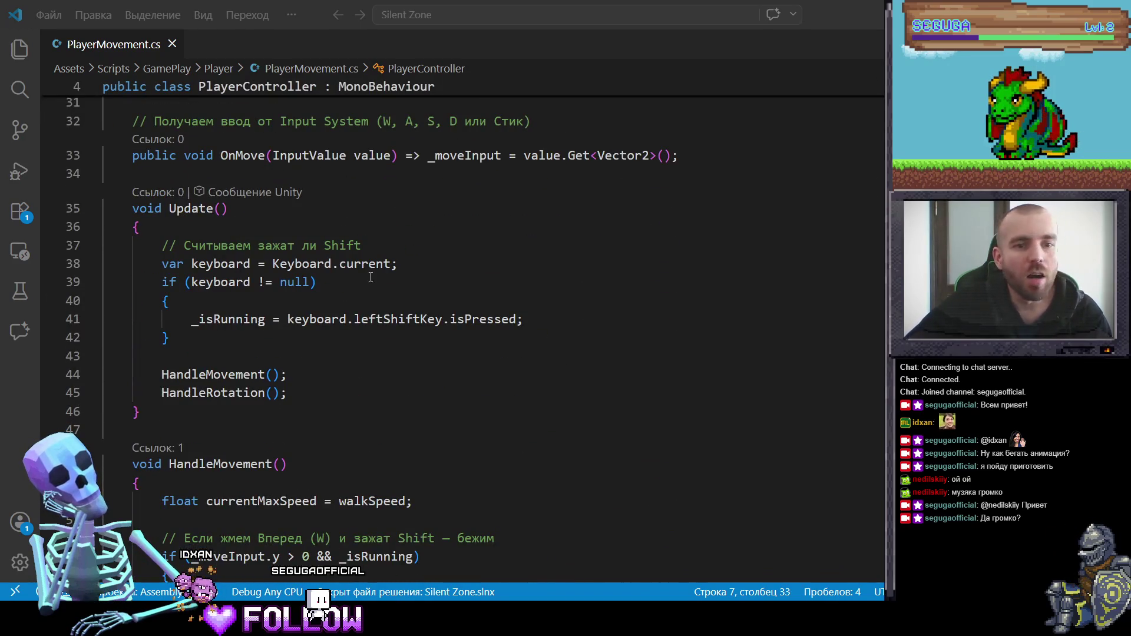
scroll(371, 276, down, 3)
scroll(210, 305, down, 2)
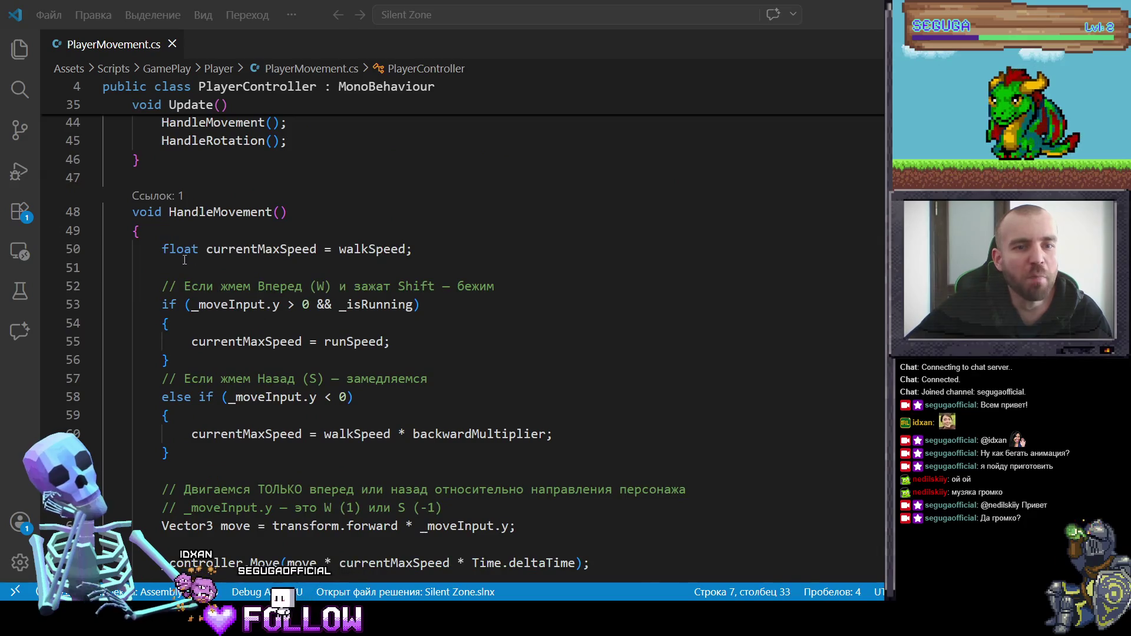
scroll(185, 259, down, 1)
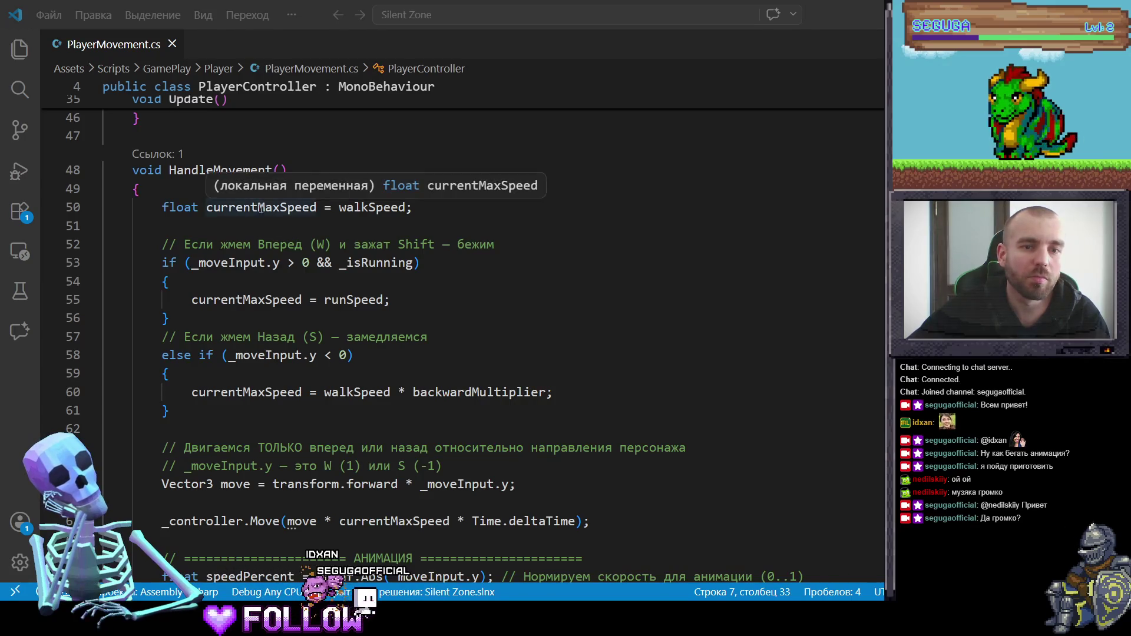
Change line 50 from currentMaxSpeed = walkSpeed to float currentSpeed = 0f
drag(258, 207, 280, 208)
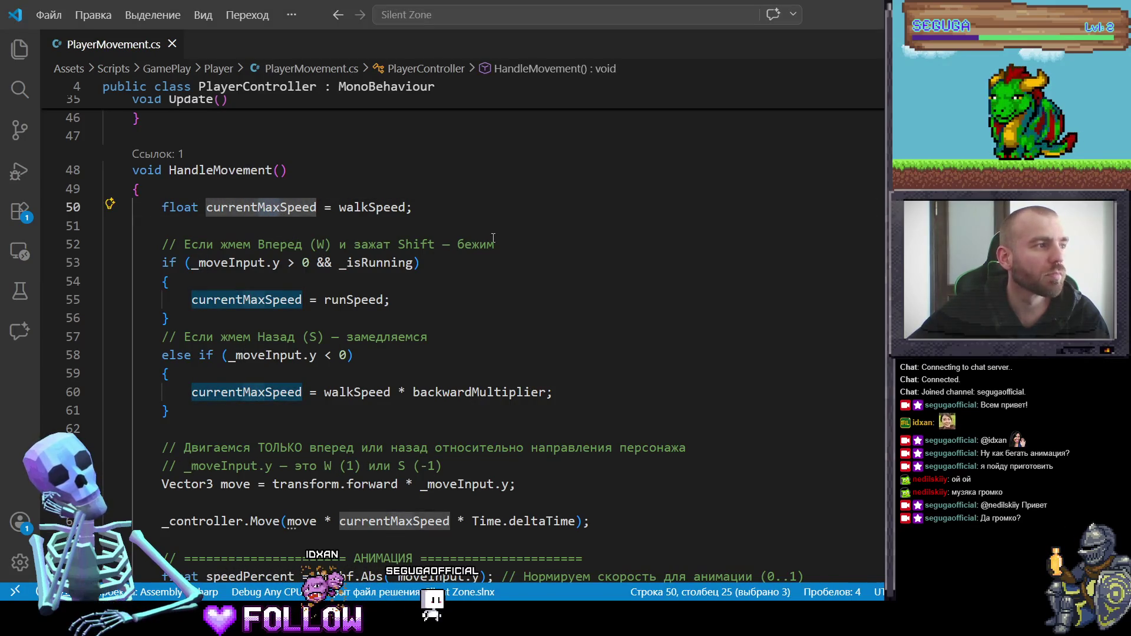
key(BackSpace)
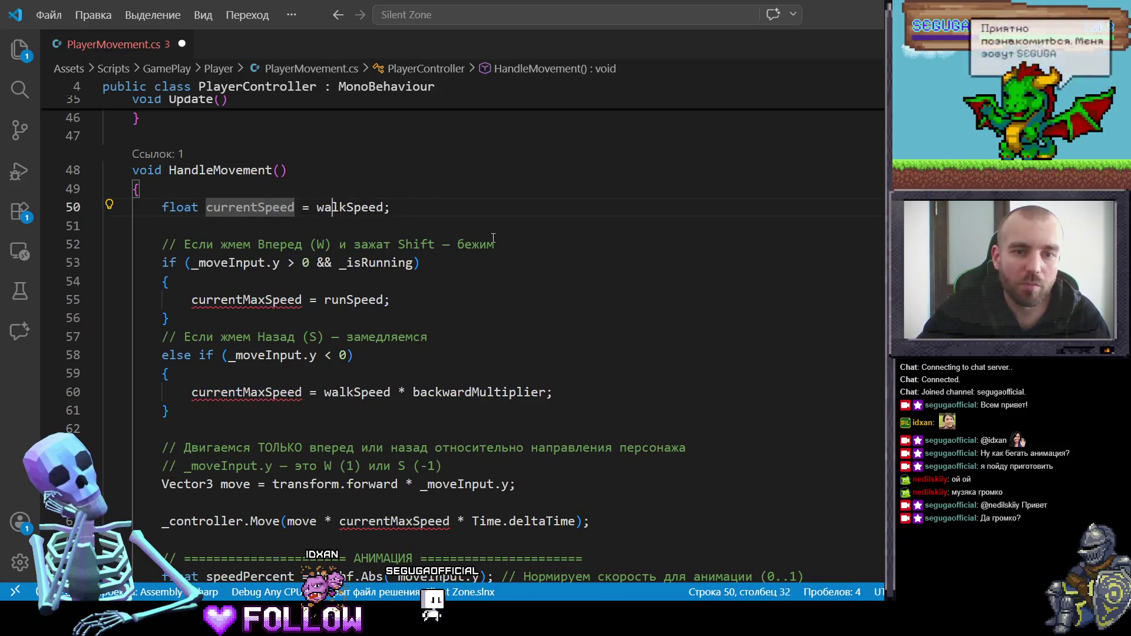
key(Right)
key(Right)
key(Right)
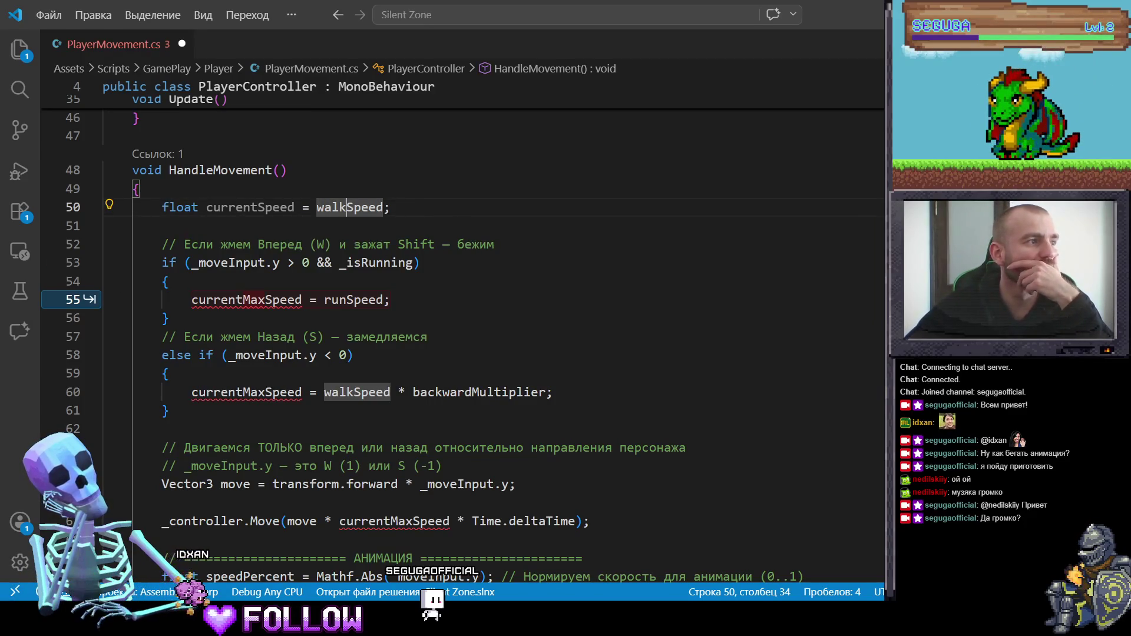
key(Delete)
key(Delete)
key(Delete)
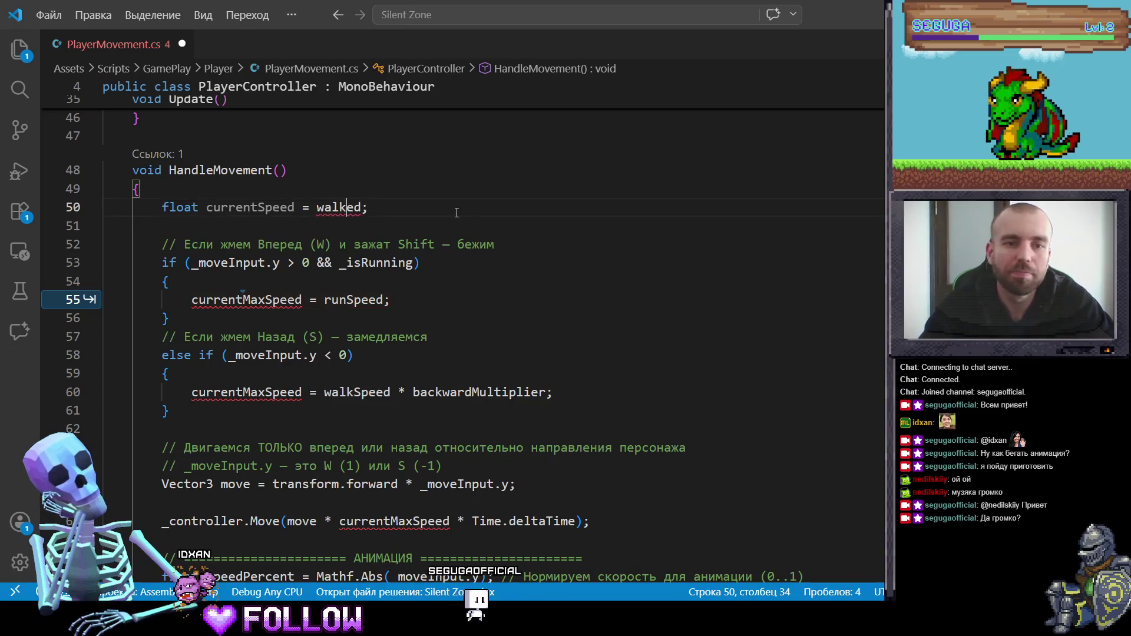
key(BackSpace)
key(BackSpace)
key(BackSpace)
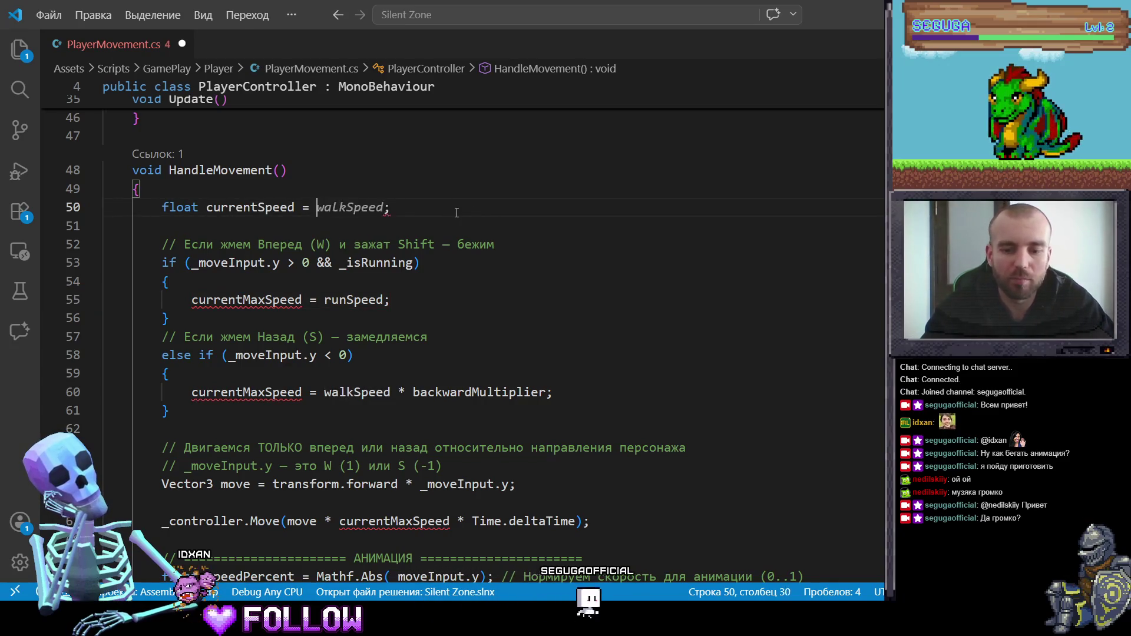
text(0A)
key(BackSpace)
text(f;)
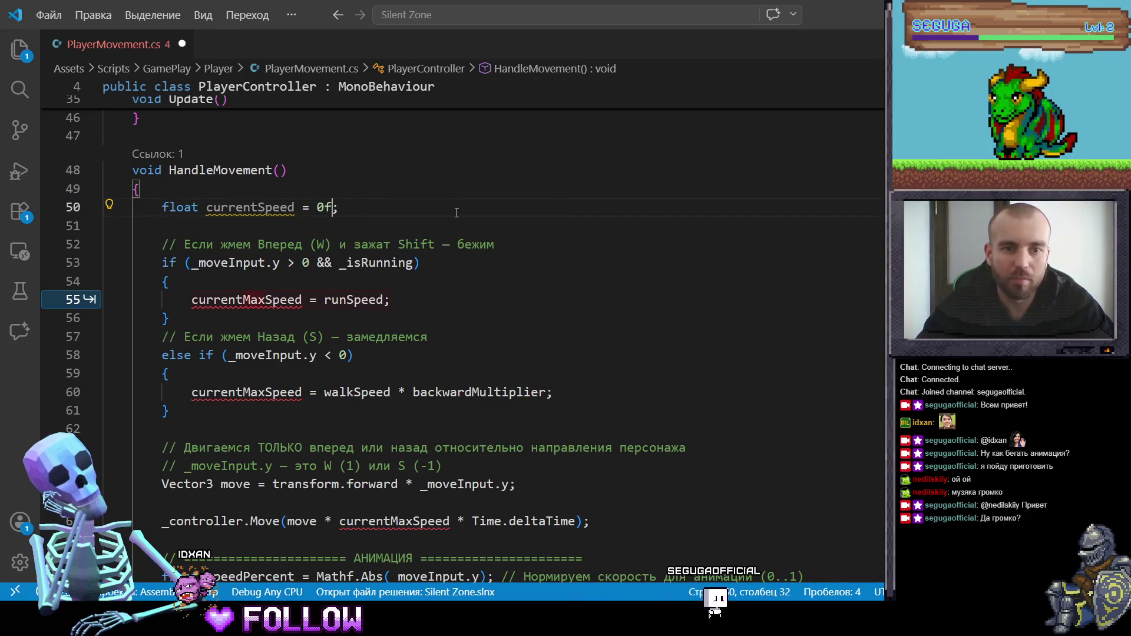
Add a new line 51 beginning 'float forward' beneath the currentSpeed declaration
key(End)
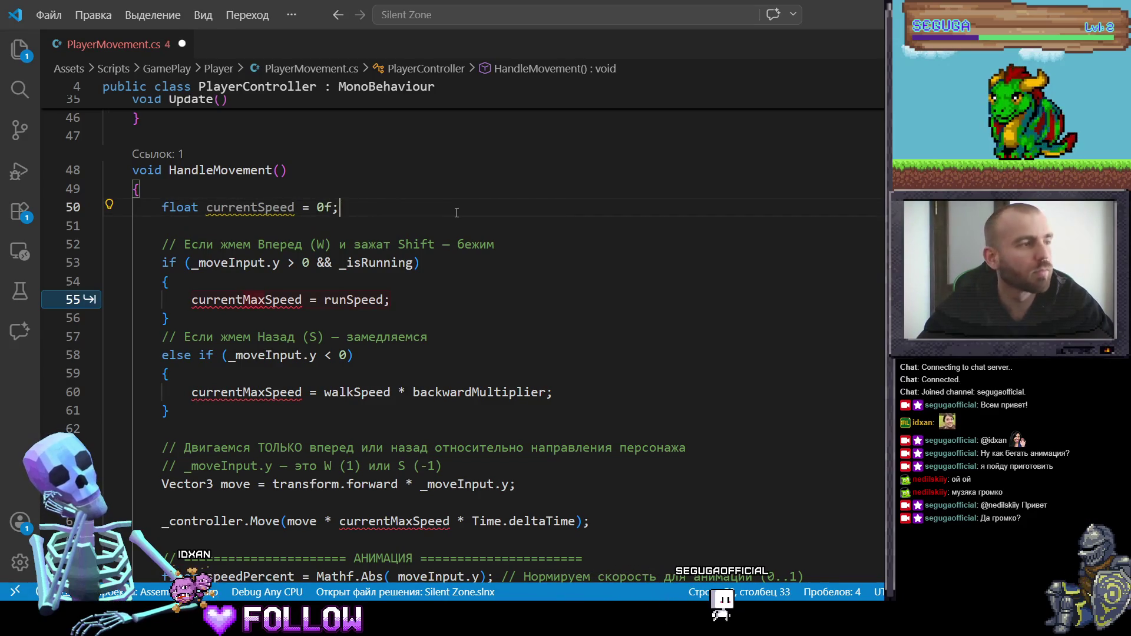
key(Return)
text(float )
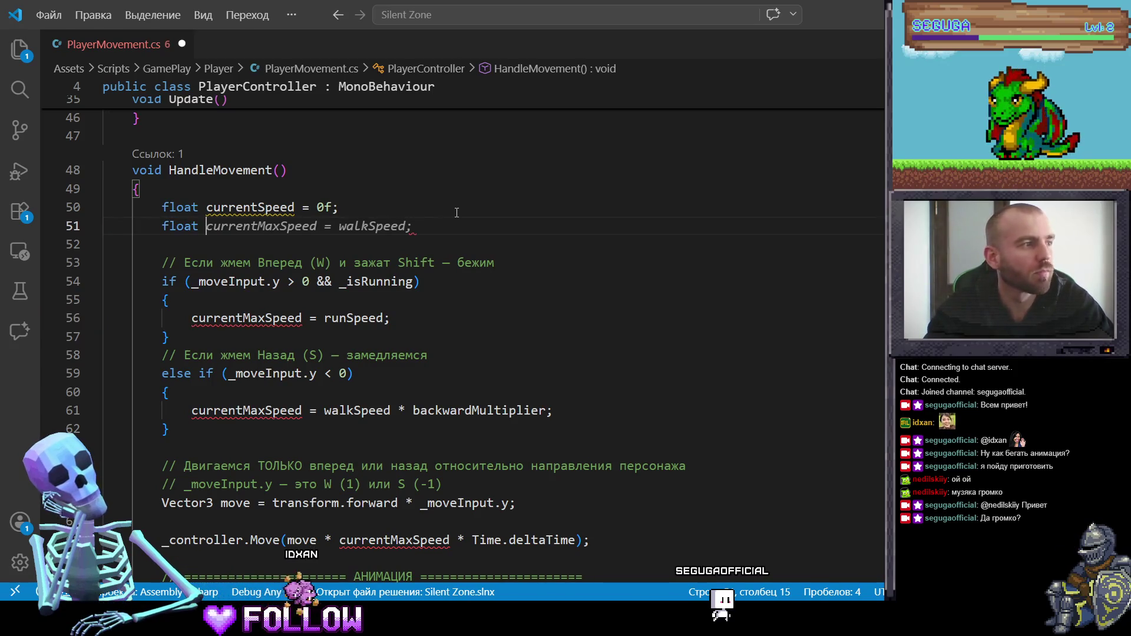
text(For)
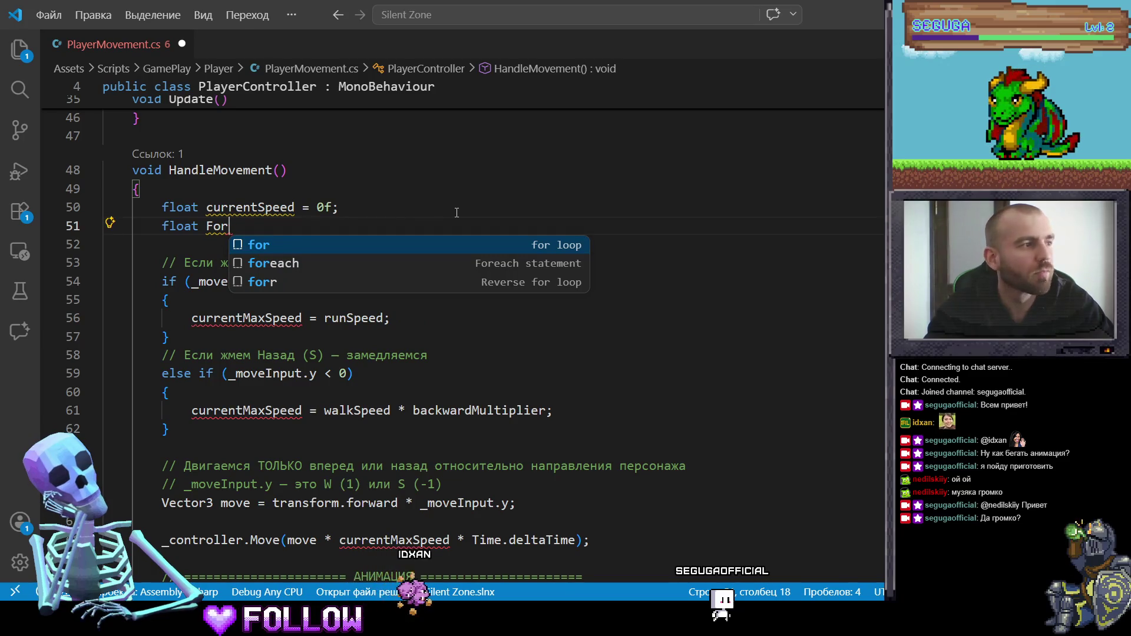
key(BackSpace)
key(BackSpace)
key(BackSpace)
text(f)
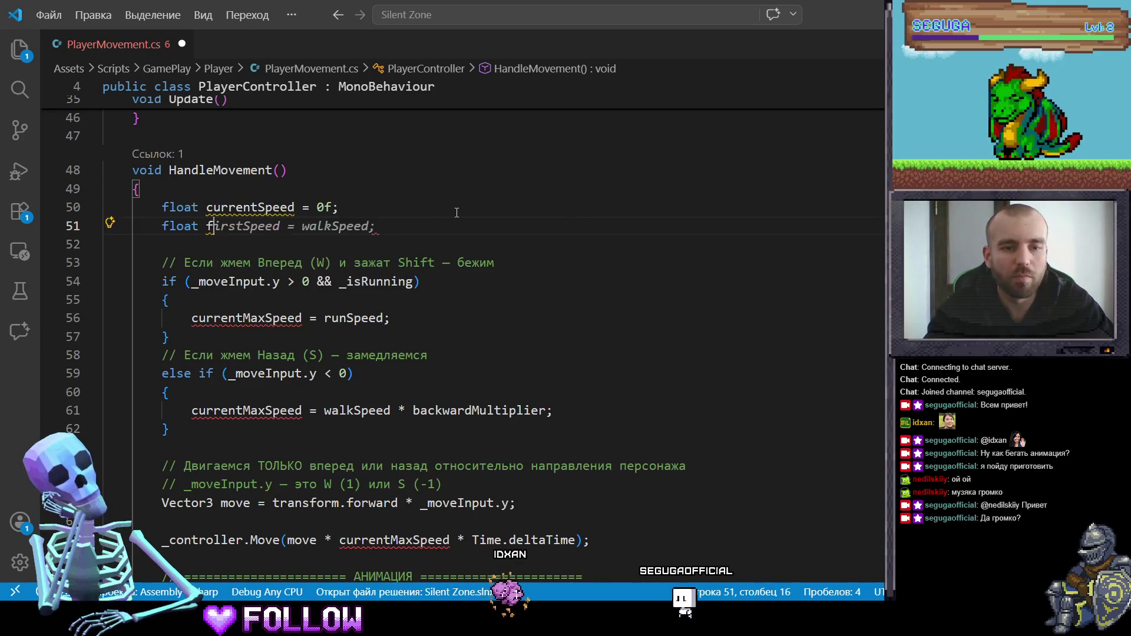
text(orw)
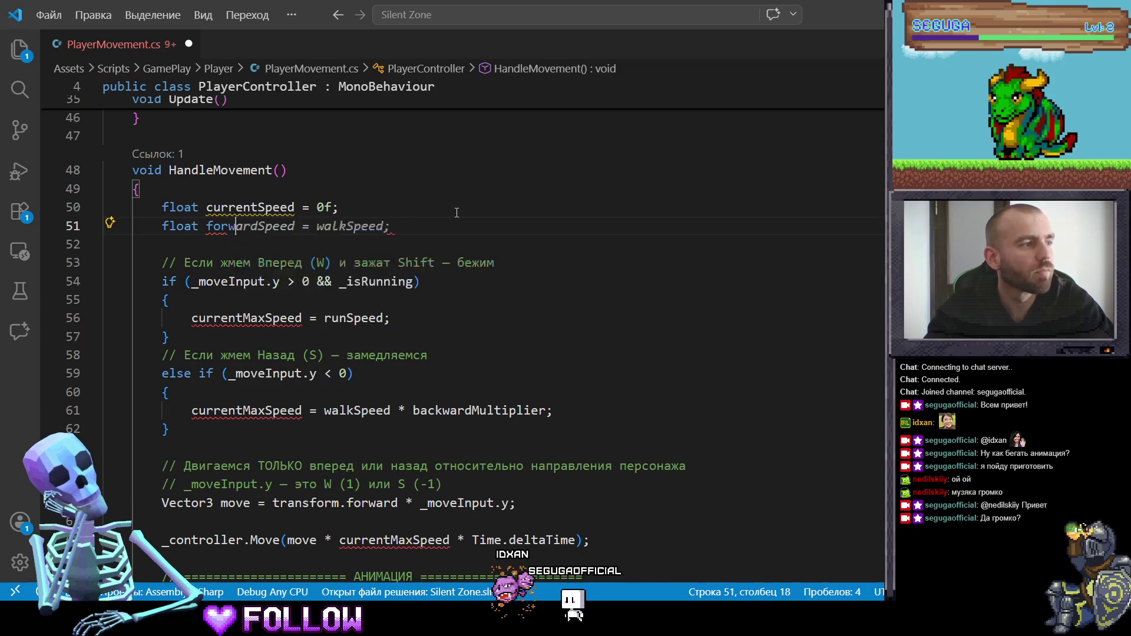
text(ard)
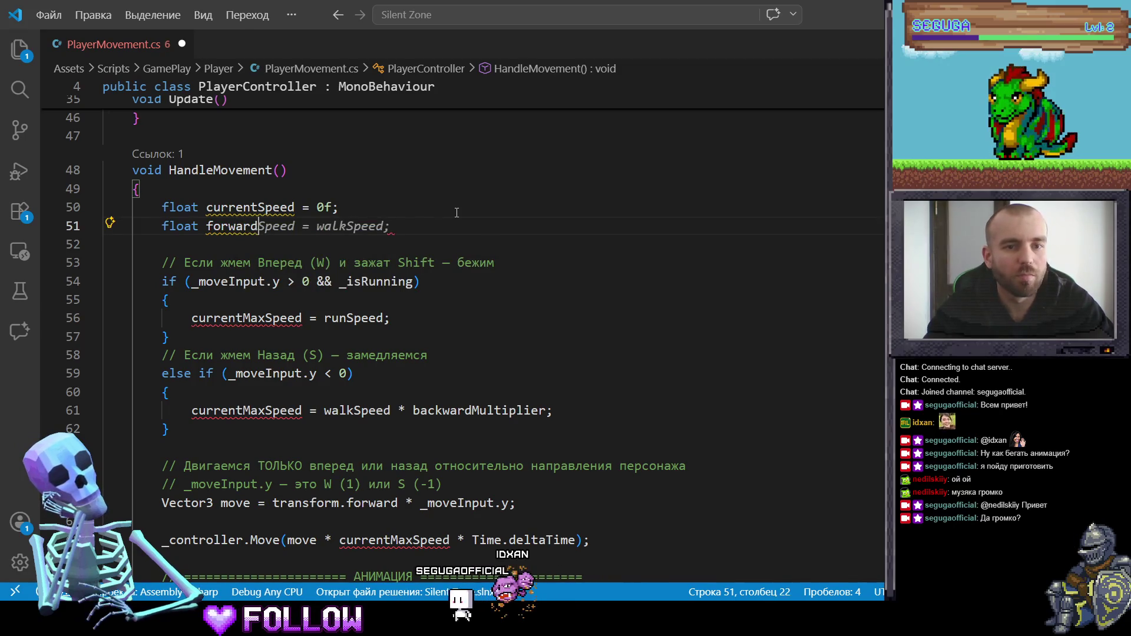